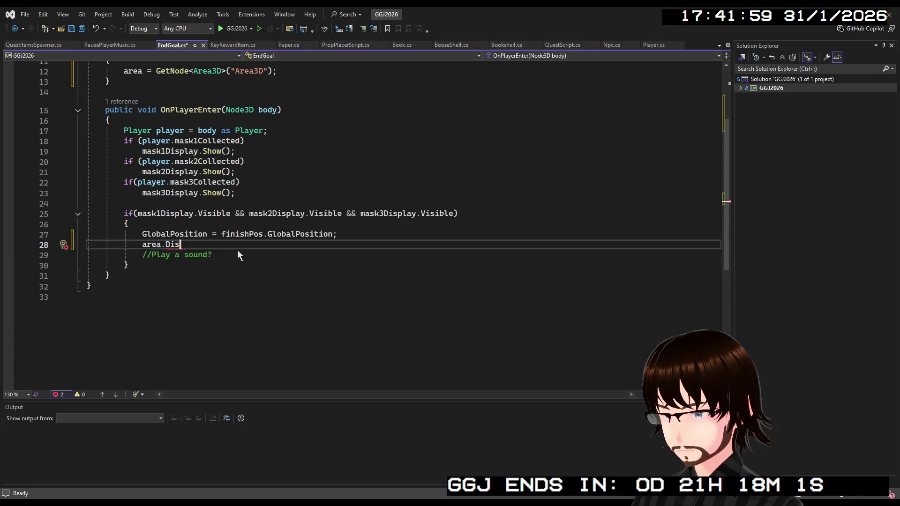
- Remove the partial 'Dis' call after 'area' on line 28, leaving just 'area.'
{"action": "type", "text": "a"}
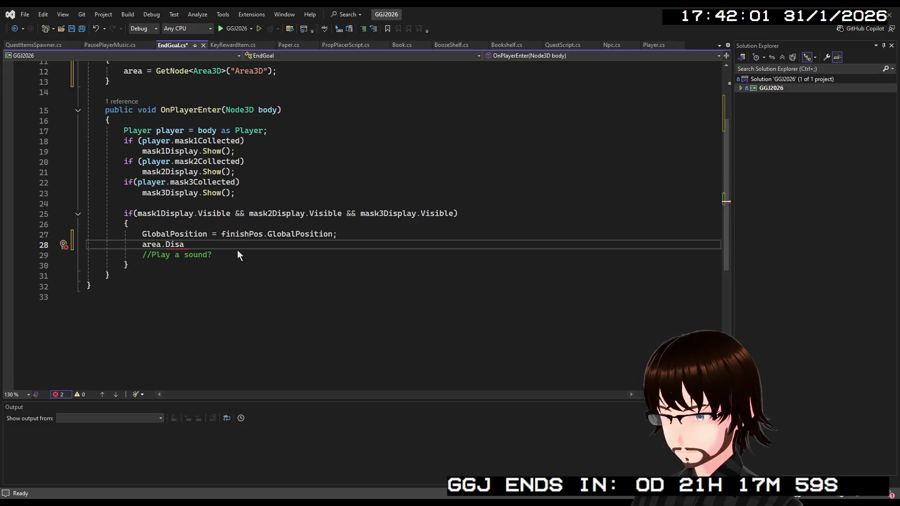
{"action": "key", "text": "BackSpace"}
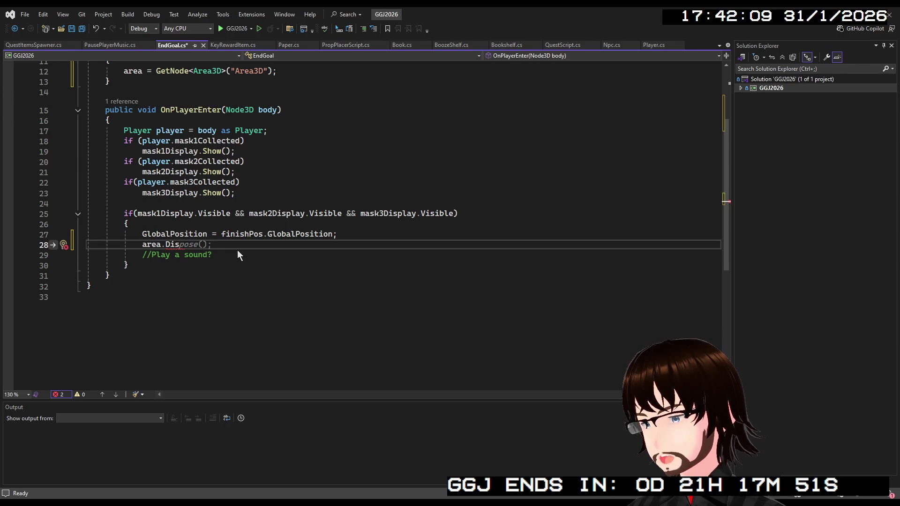
{"action": "key", "text": "Escape"}
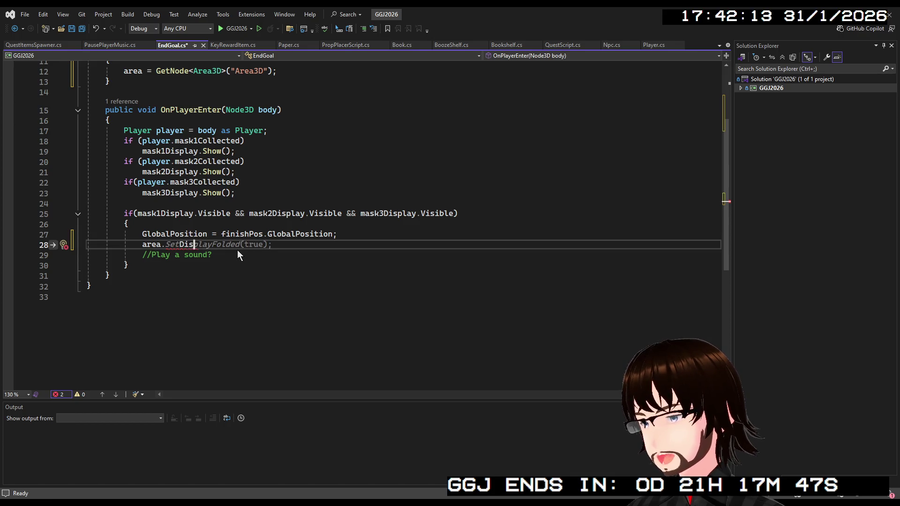
{"action": "key", "text": "BackSpace"}
{"action": "key", "text": "BackSpace"}
{"action": "key", "text": "BackSpace"}
{"action": "type", "text": "."}
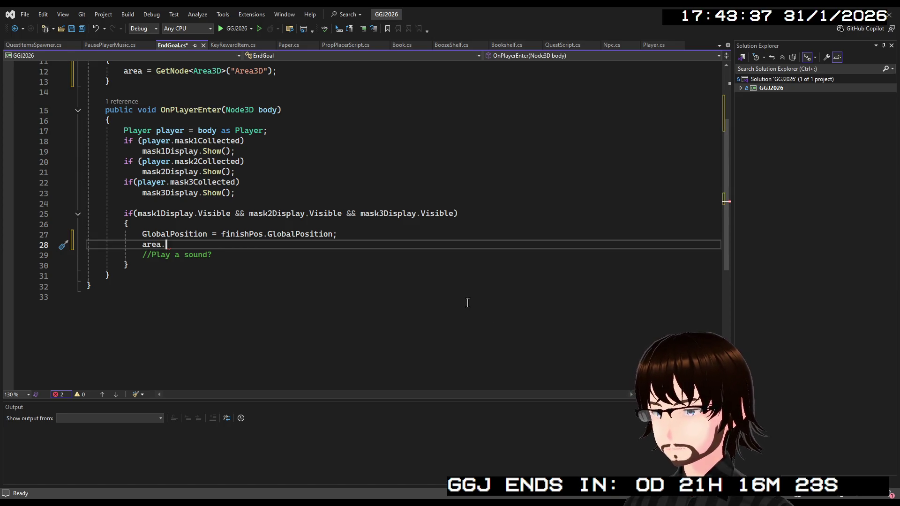
- Complete line 28 as 'area.Monitoring = false;' and save EndGoal.cs
{"action": "type", "text": "Mo"}
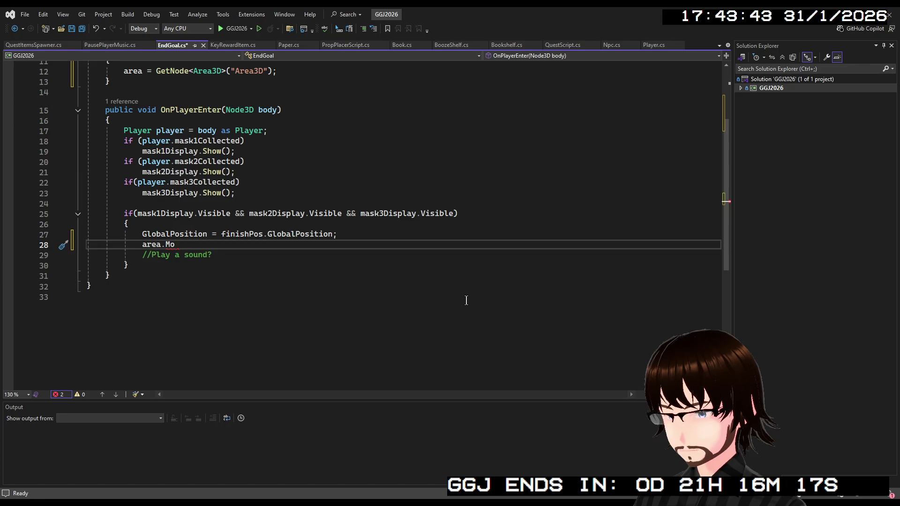
{"action": "type", "text": "nitoring = fal"}
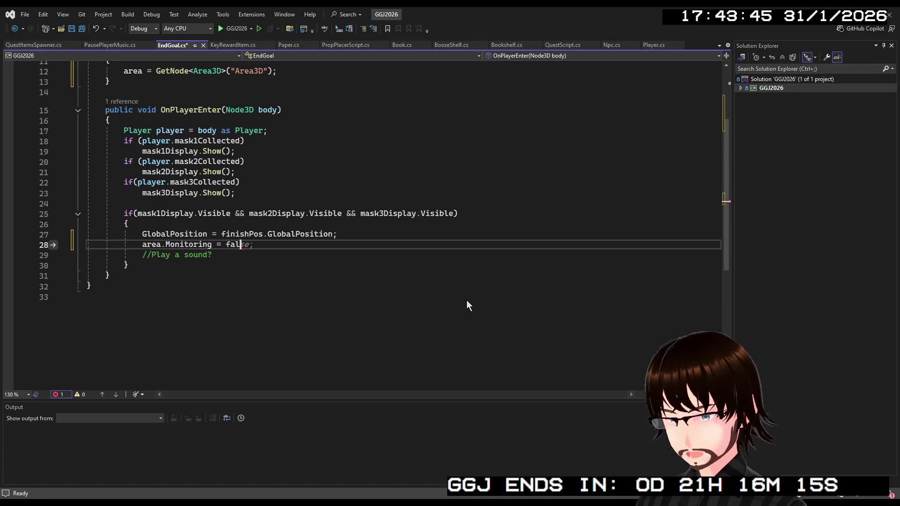
{"action": "key", "text": "Tab"}
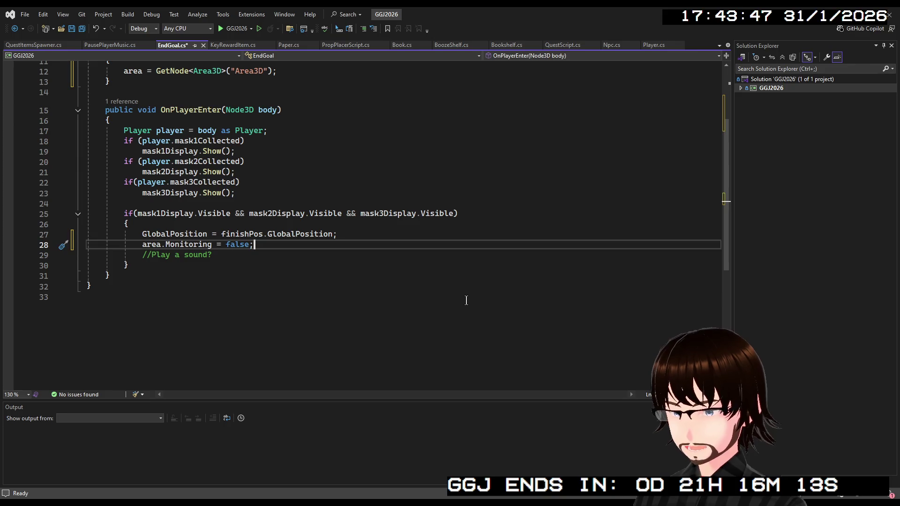
{"action": "key", "text": "ctrl+s"}
- Declare 'AudioStreamPlayer3D successAudio;' below the Area3D area field
{"action": "scroll", "coordinate": [329, 211], "scroll_direction": "up", "scroll_amount": 4}
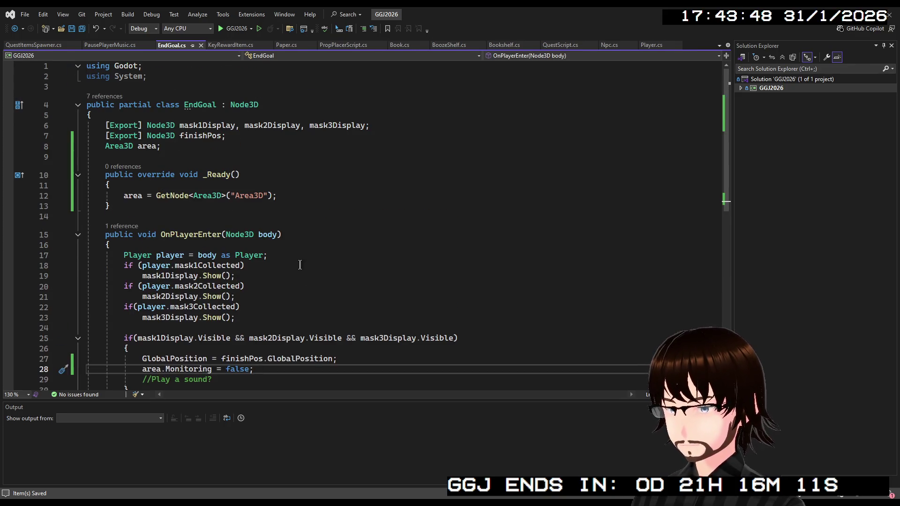
{"action": "left_click", "coordinate": [184, 143]}
{"action": "key", "text": "Return"}
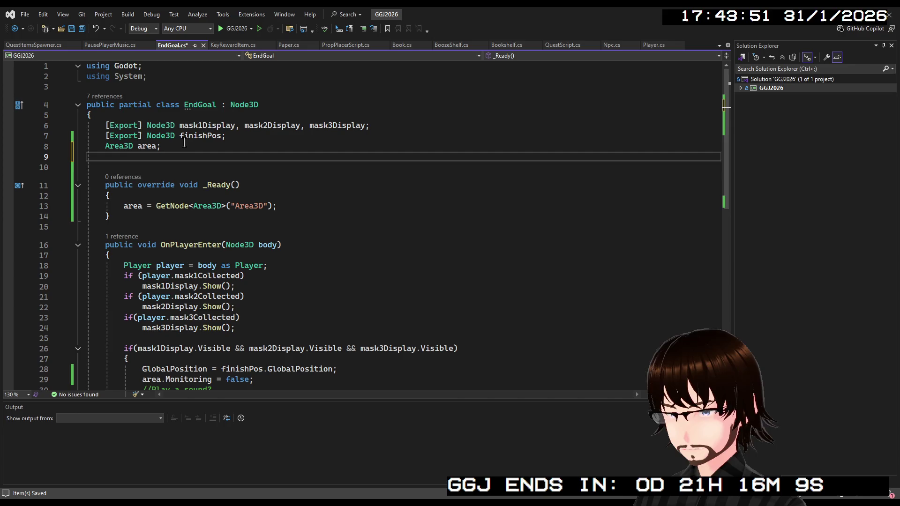
{"action": "type", "text": "Audi"}
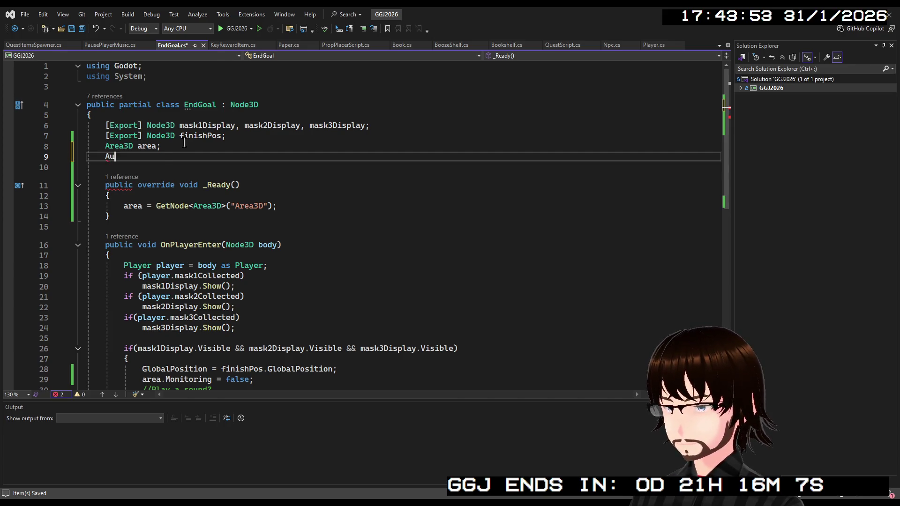
{"action": "type", "text": "oStrea"}
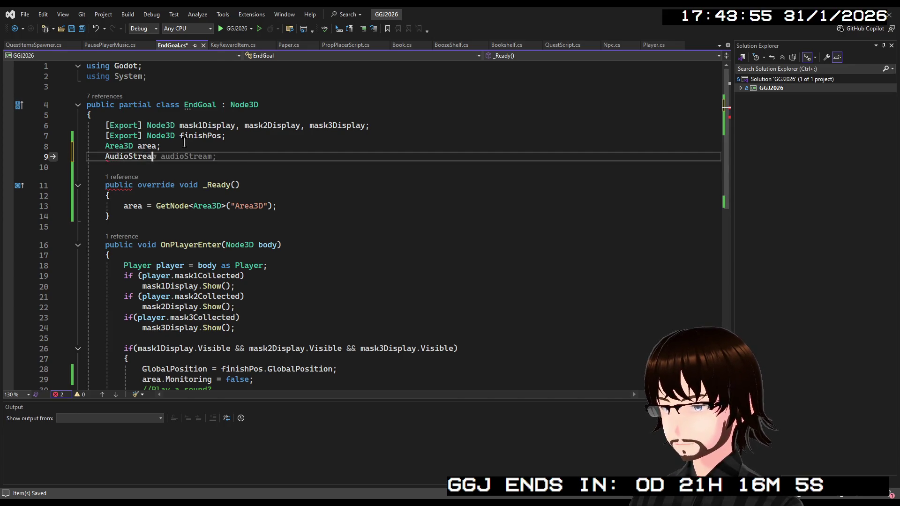
{"action": "type", "text": "mP"}
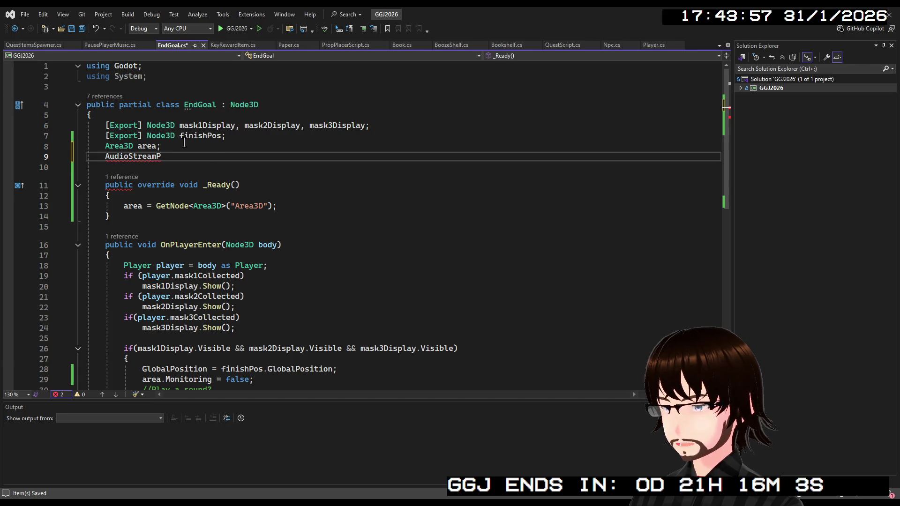
{"action": "type", "text": "layer"}
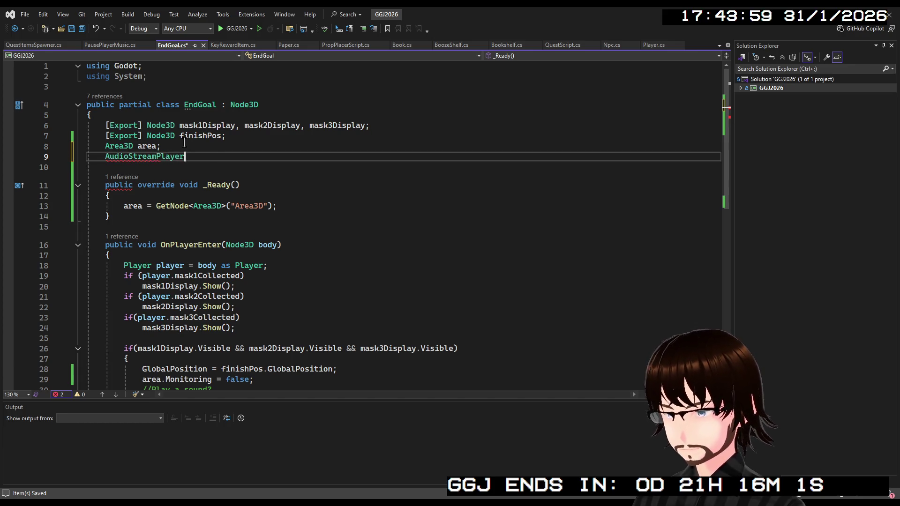
{"action": "type", "text": "3D "}
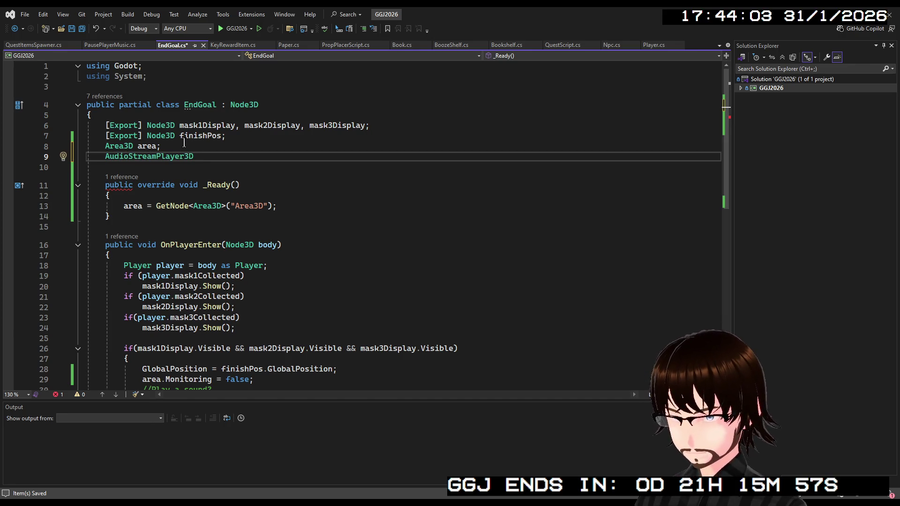
{"action": "type", "text": "s"}
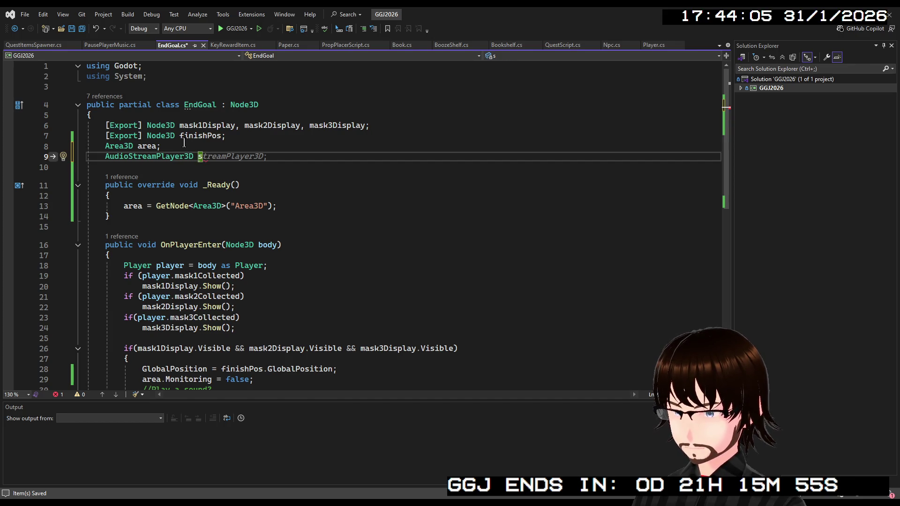
{"action": "type", "text": "uccessA"}
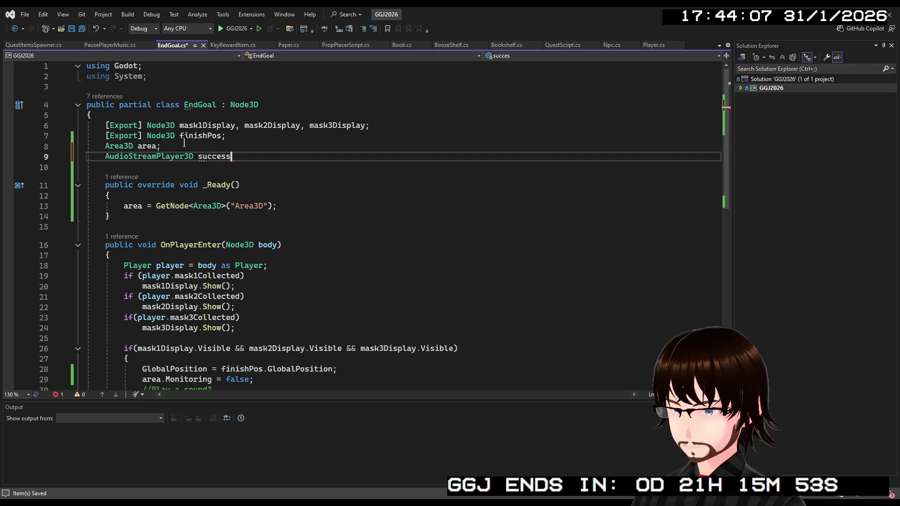
{"action": "type", "text": "udio;"}
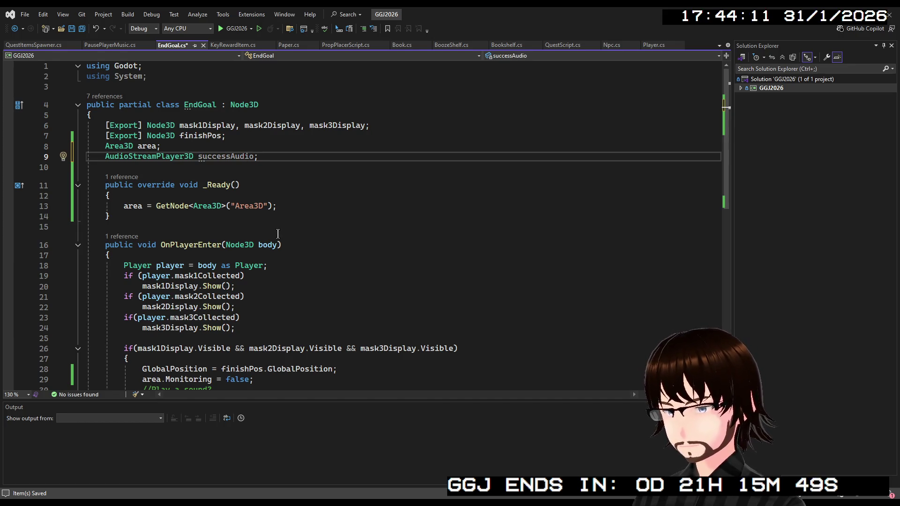
- In _Ready, assign successAudio = GetNode<AudioStreamPlayer3D>("ActivateSound") after the area lookup
{"action": "left_click", "coordinate": [286, 207]}
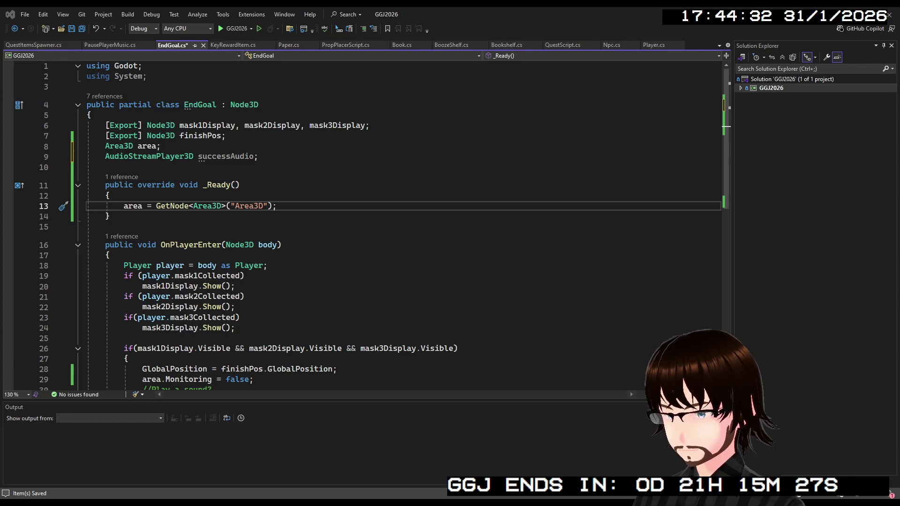
{"action": "left_click", "coordinate": [309, 203]}
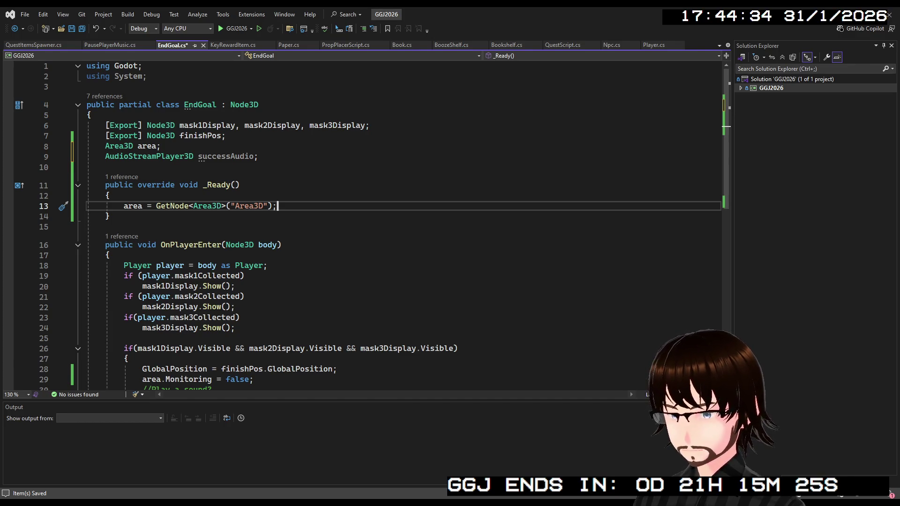
{"action": "key", "text": "Return"}
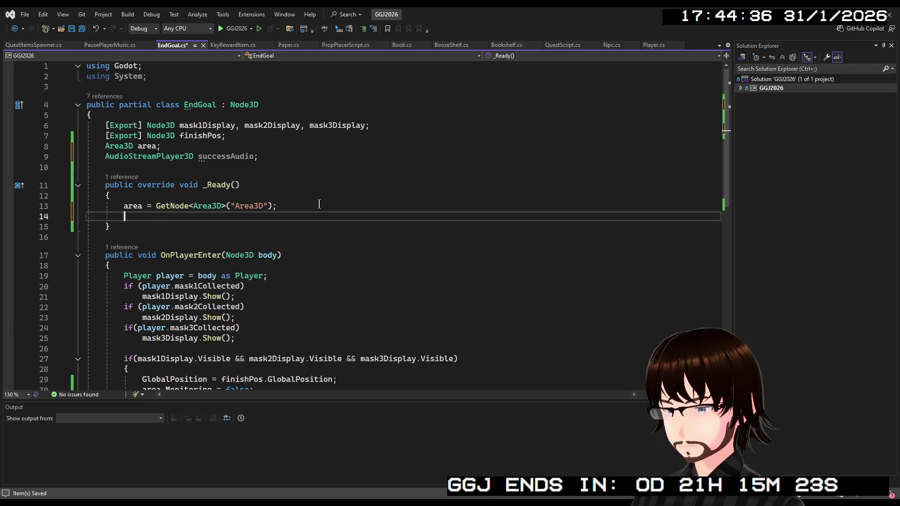
{"action": "type", "text": "successAudio"}
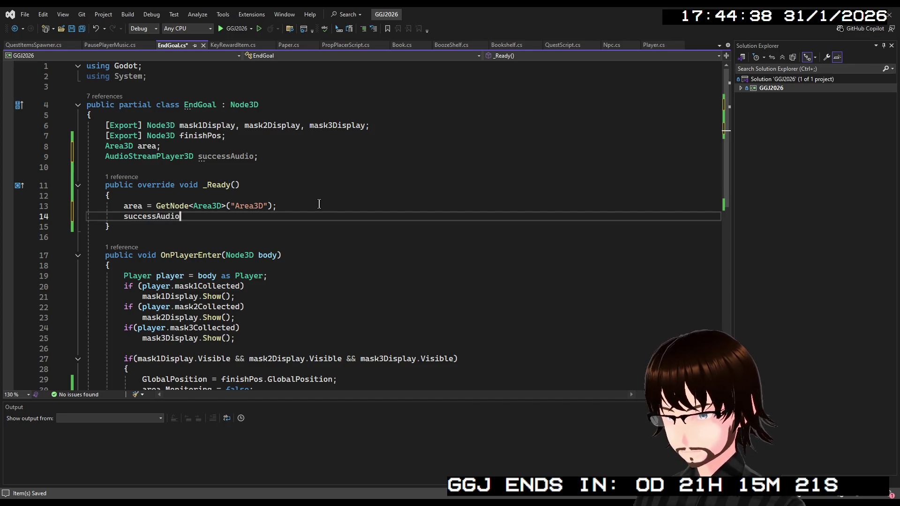
{"action": "type", "text": " = Get"}
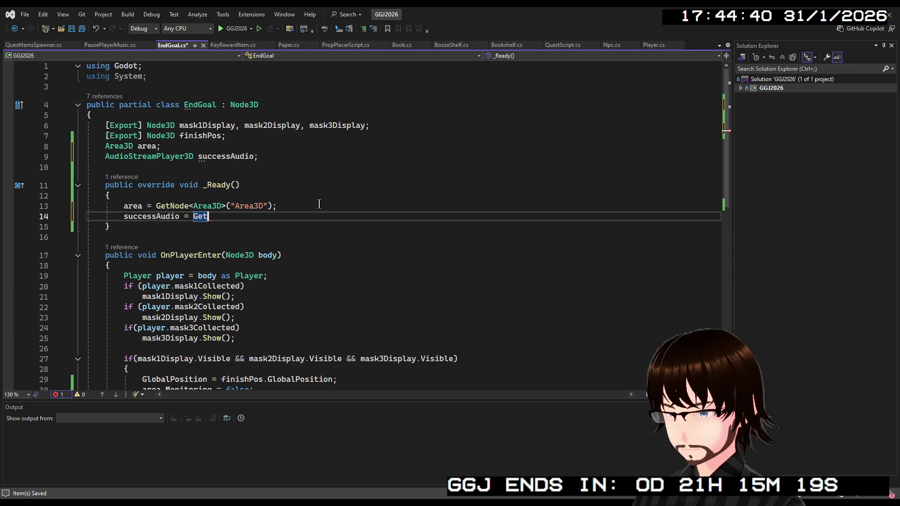
{"action": "type", "text": "No"}
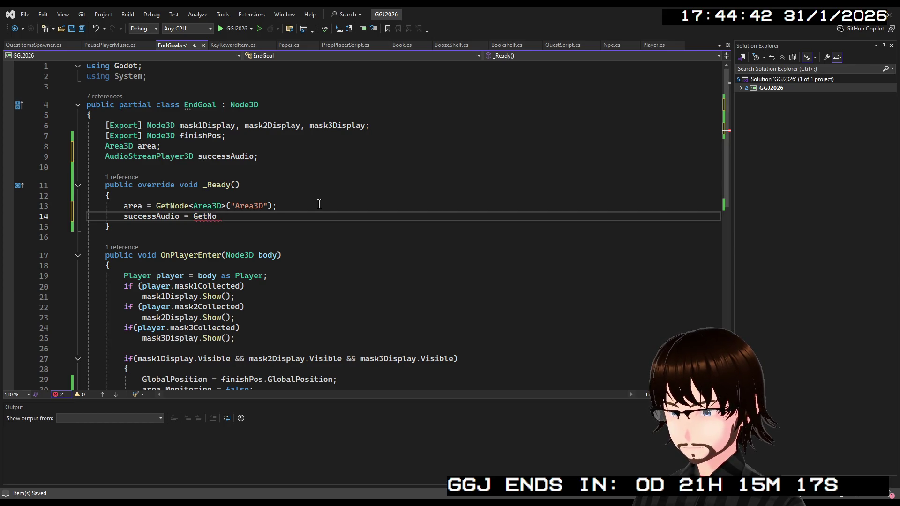
{"action": "type", "text": "de<Au"}
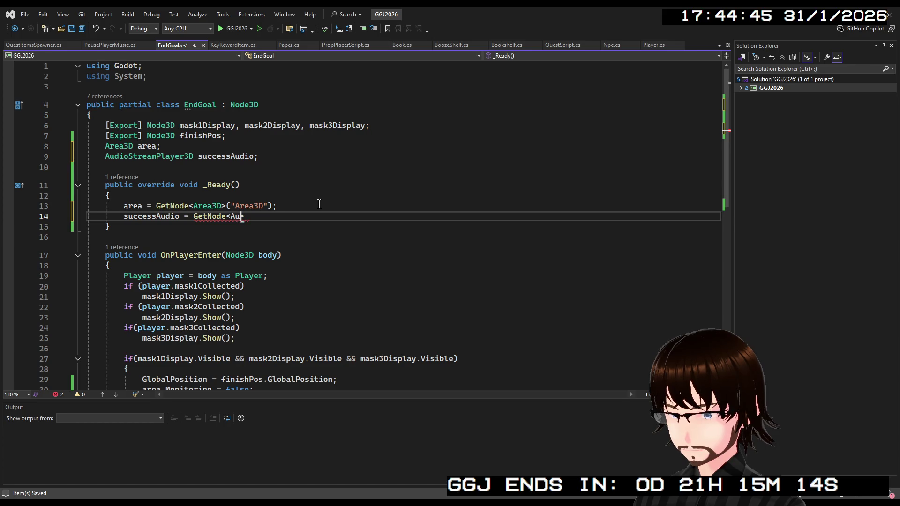
{"action": "key", "text": "Tab"}
{"action": "type", "text": ">"}
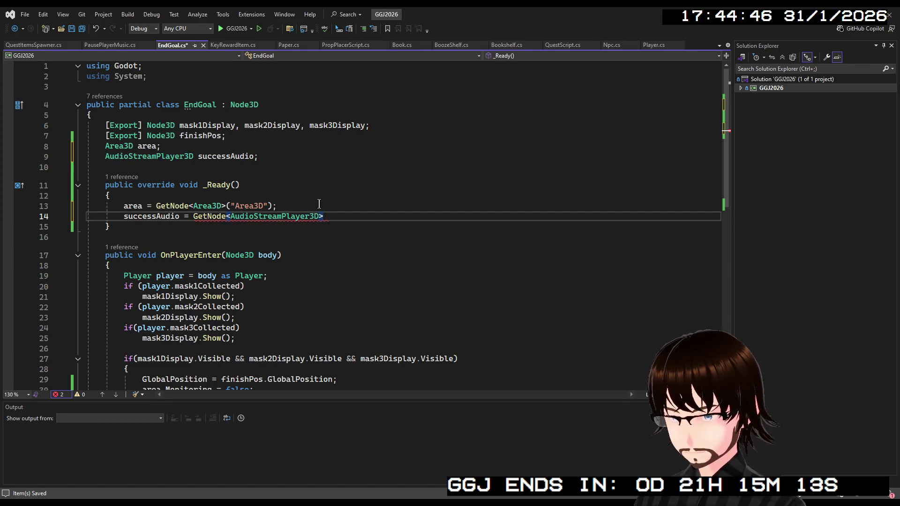
{"action": "type", "text": "(\"ActivateSound"}
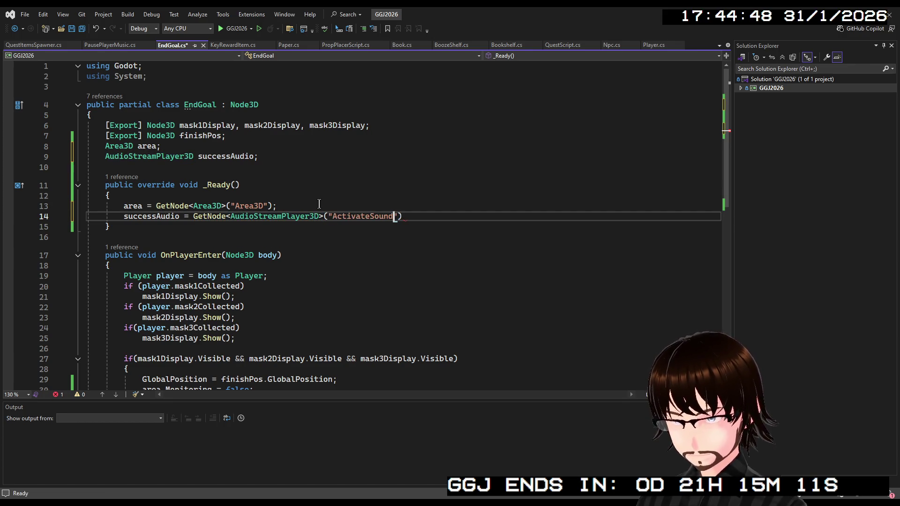
{"action": "type", "text": "\")"}
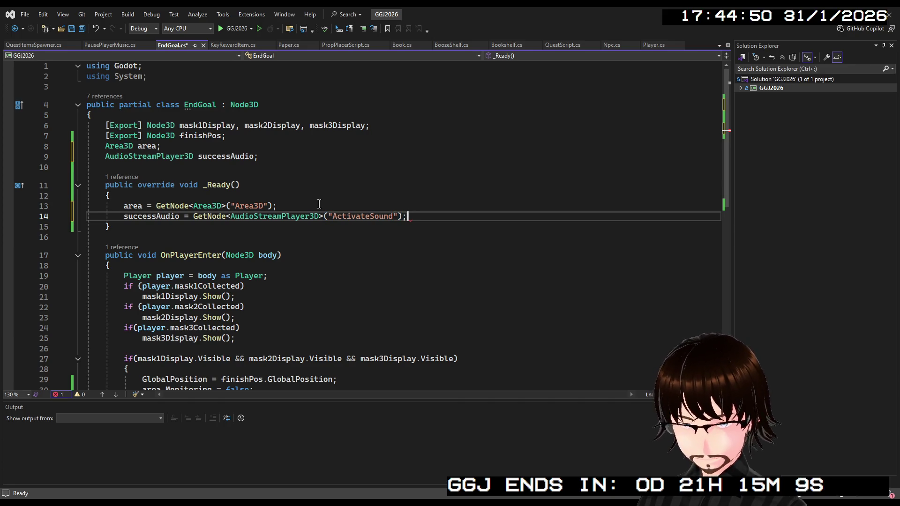
- Add 'successAudio.Play();' after disabling monitoring and save EndGoal.cs
{"action": "double_click", "coordinate": [163, 219]}
{"action": "key", "text": "ctrl+c"}
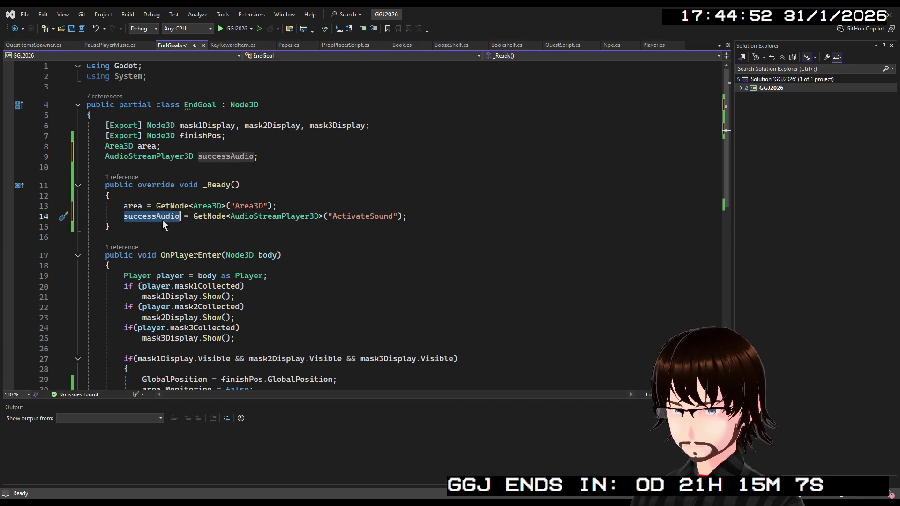
{"action": "scroll", "coordinate": [163, 224], "scroll_direction": "down", "scroll_amount": 5}
{"action": "left_click", "coordinate": [258, 234]}
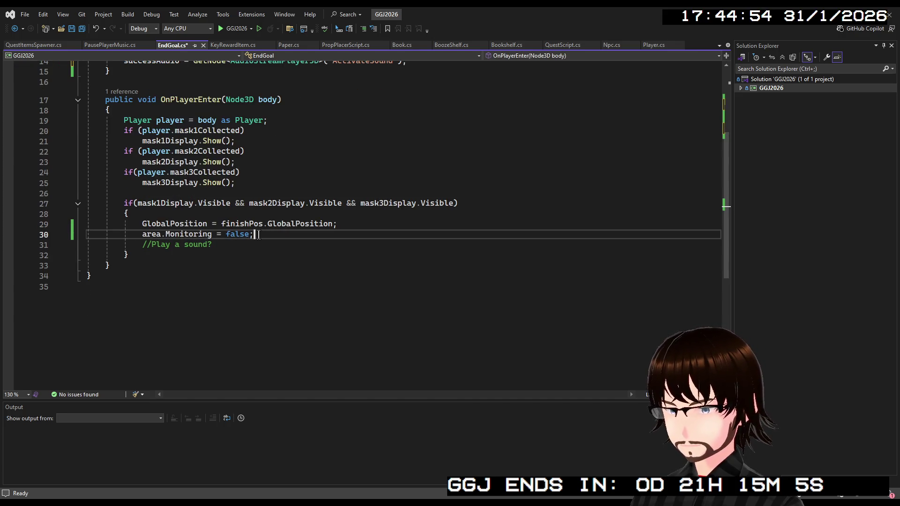
{"action": "key", "text": "Return"}
{"action": "key", "text": "ctrl+v"}
{"action": "type", "text": "."}
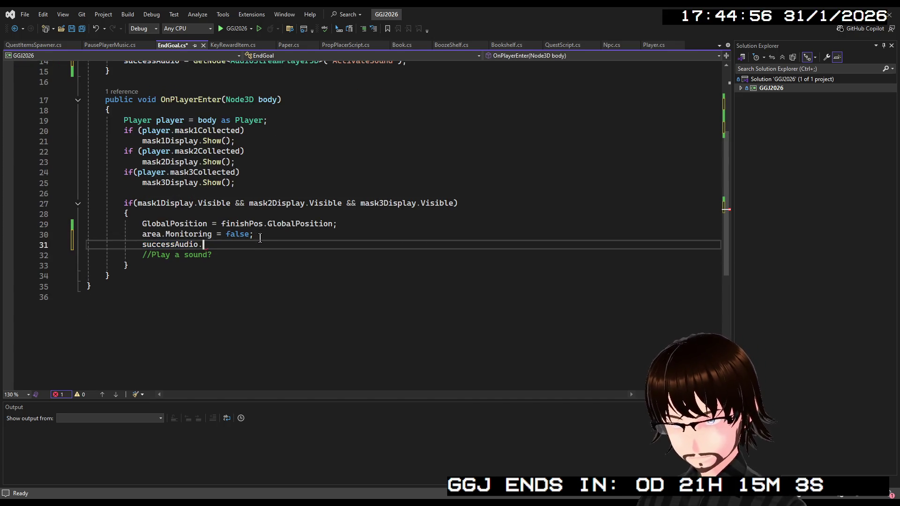
{"action": "type", "text": "Play();"}
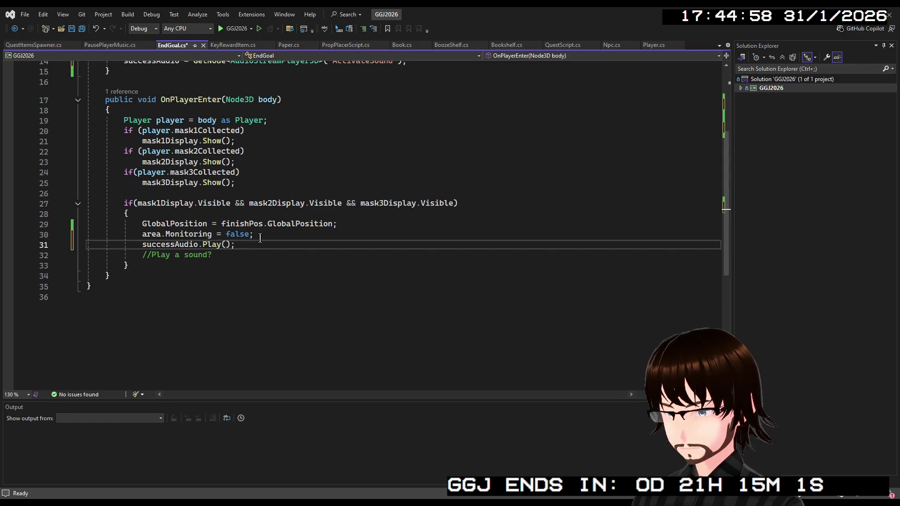
{"action": "key", "text": "ctrl+s"}
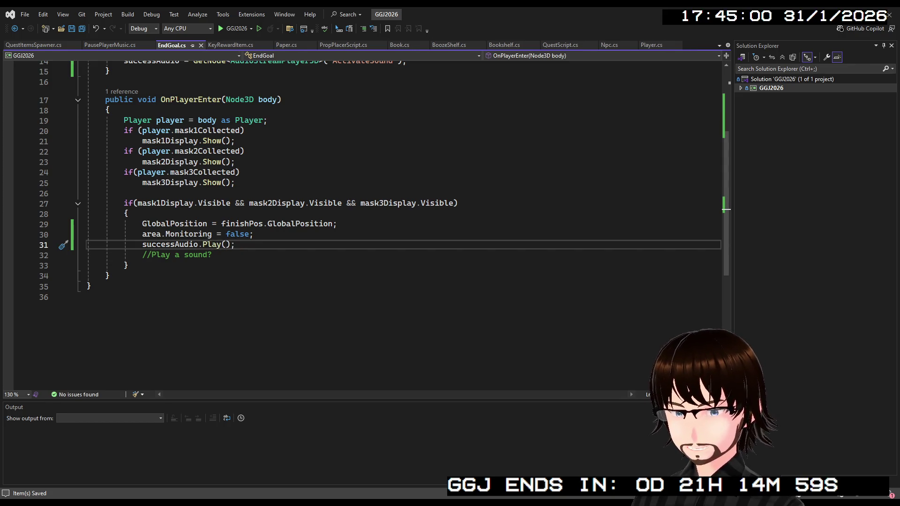
{"action": "key", "text": "alt+Tab"}
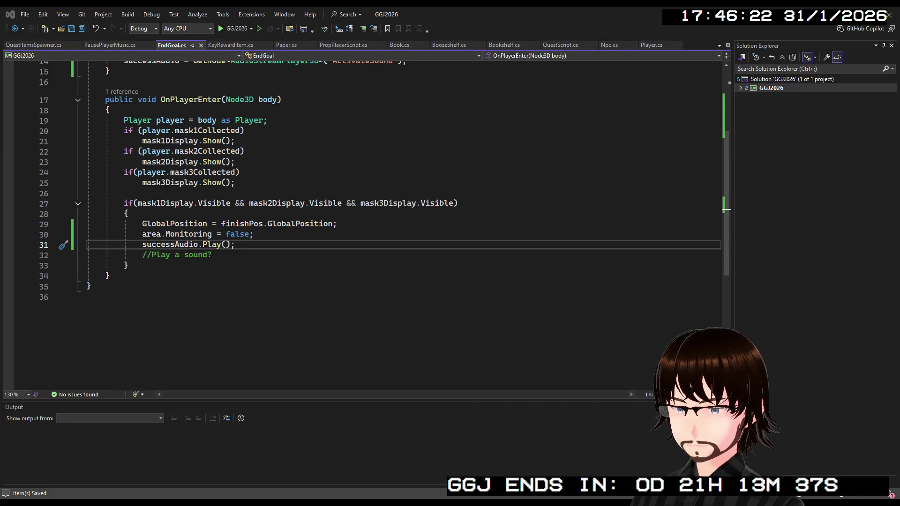
{"action": "scroll", "coordinate": [292, 257], "scroll_direction": "up", "scroll_amount": 4}
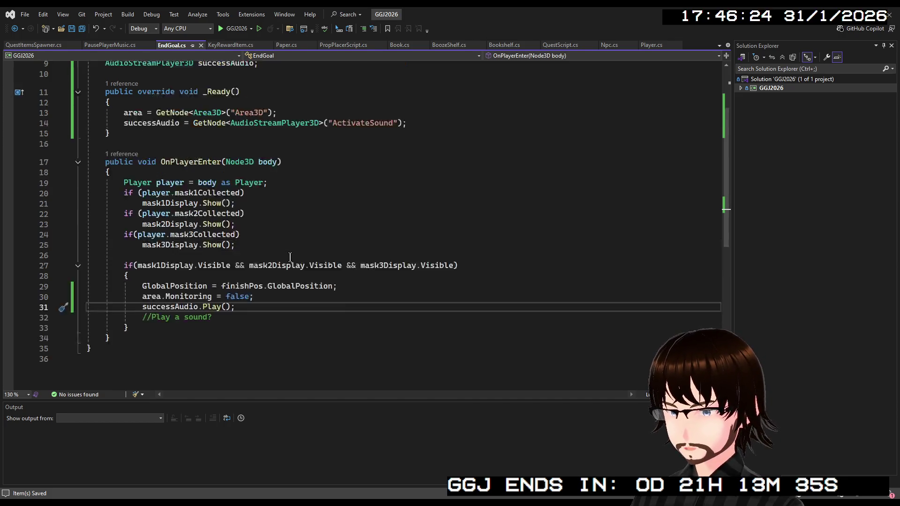
{"action": "scroll", "coordinate": [291, 258], "scroll_direction": "down", "scroll_amount": 2}
{"action": "scroll", "coordinate": [291, 258], "scroll_direction": "up", "scroll_amount": 1}
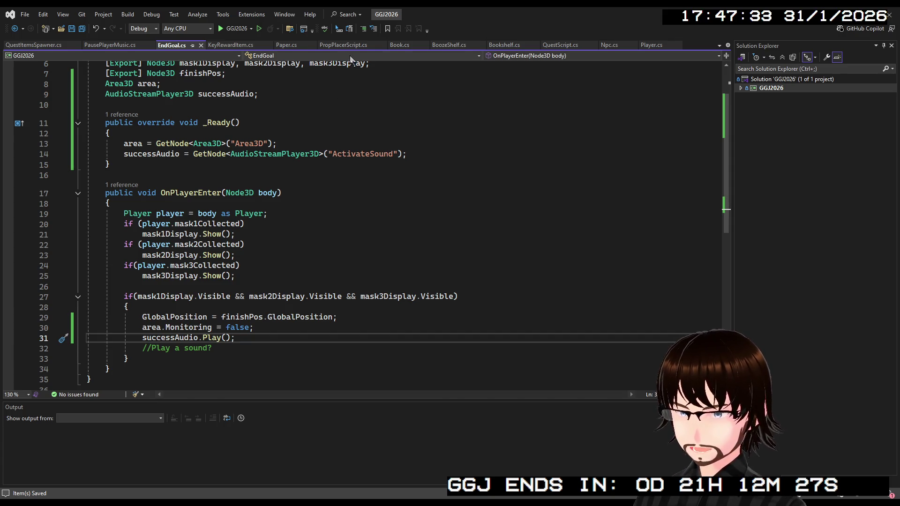
- Review QuestScript.cs, then view the top of QuestItemsSpawner.cs
{"action": "left_click", "coordinate": [559, 47]}
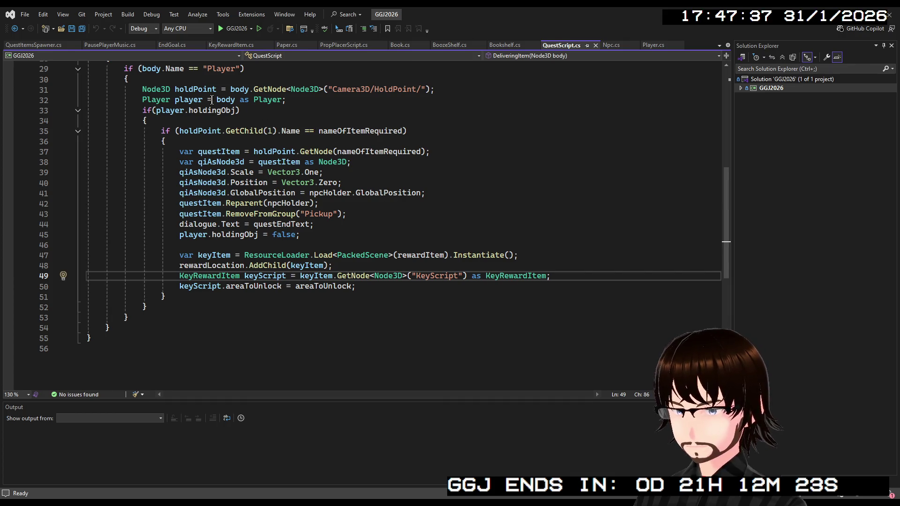
{"action": "left_click", "coordinate": [26, 44]}
{"action": "scroll", "coordinate": [226, 194], "scroll_direction": "up", "scroll_amount": 1}
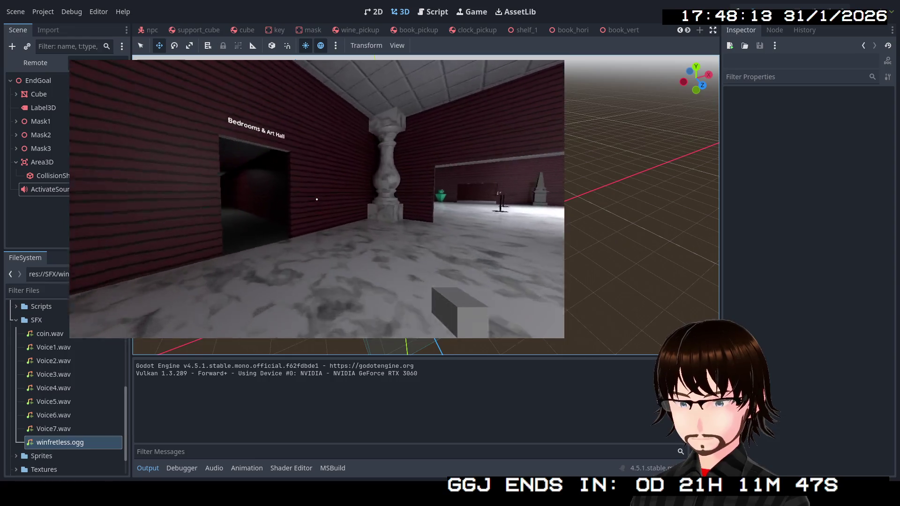
- Walk through the dark corridor into the lit marble room, then release the mouse
{"action": "key", "text": "w"}
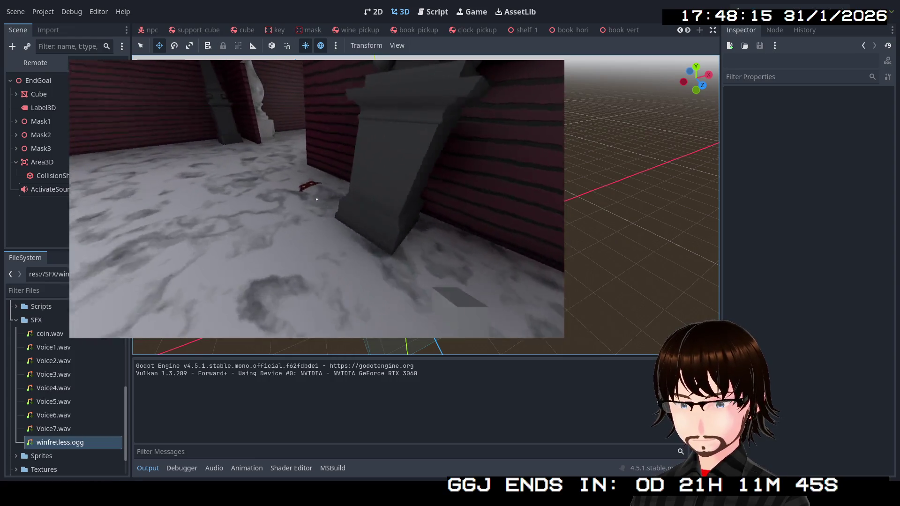
{"action": "mouse_move", "coordinate": [317, 199]}
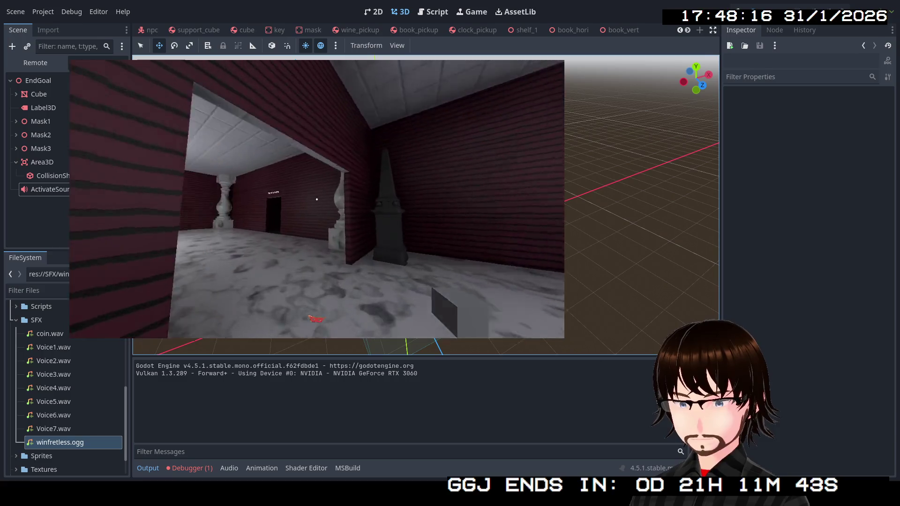
{"action": "key", "text": "w"}
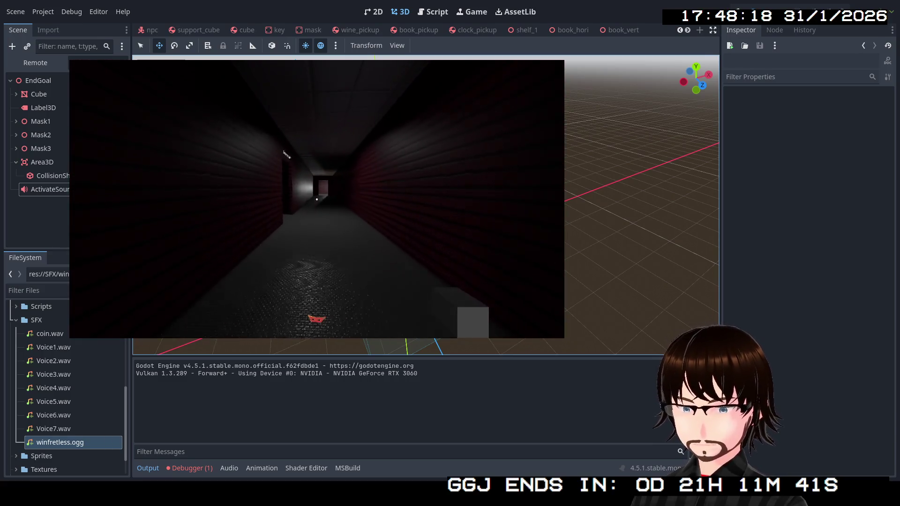
{"action": "key", "text": "w"}
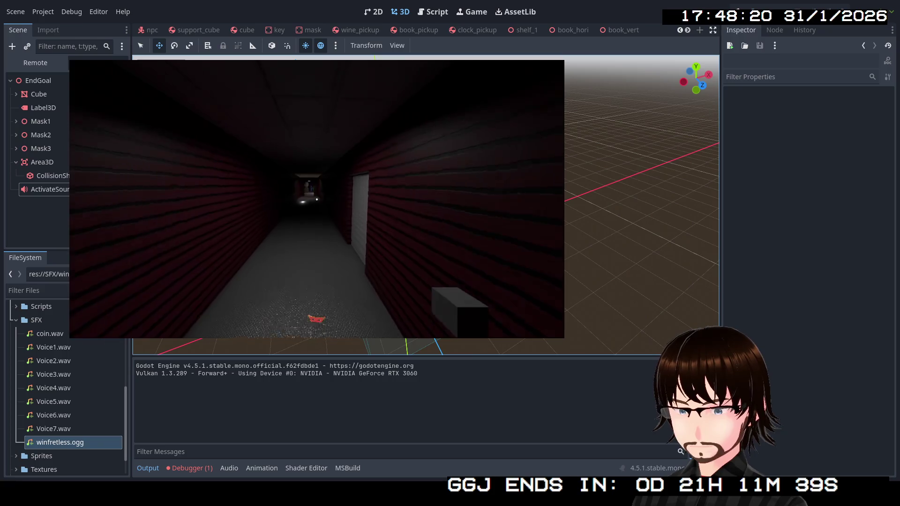
{"action": "key", "text": "w"}
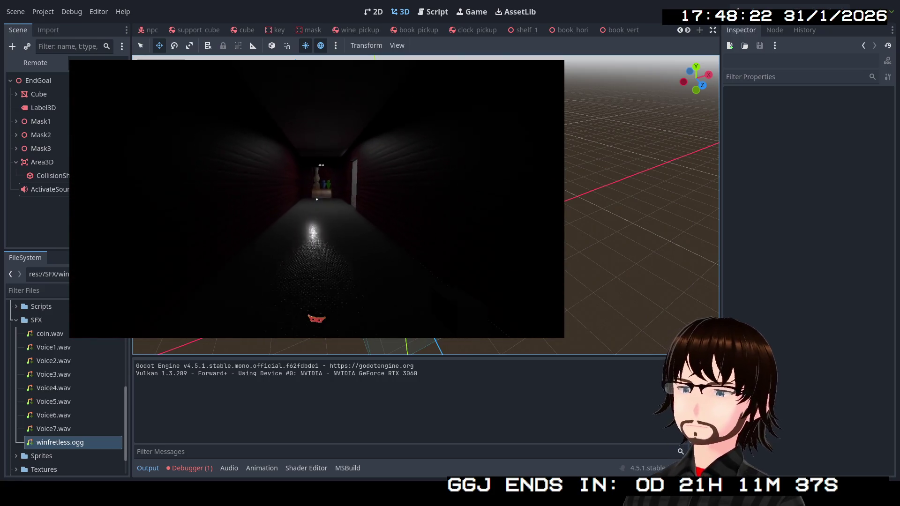
{"action": "key", "text": "w"}
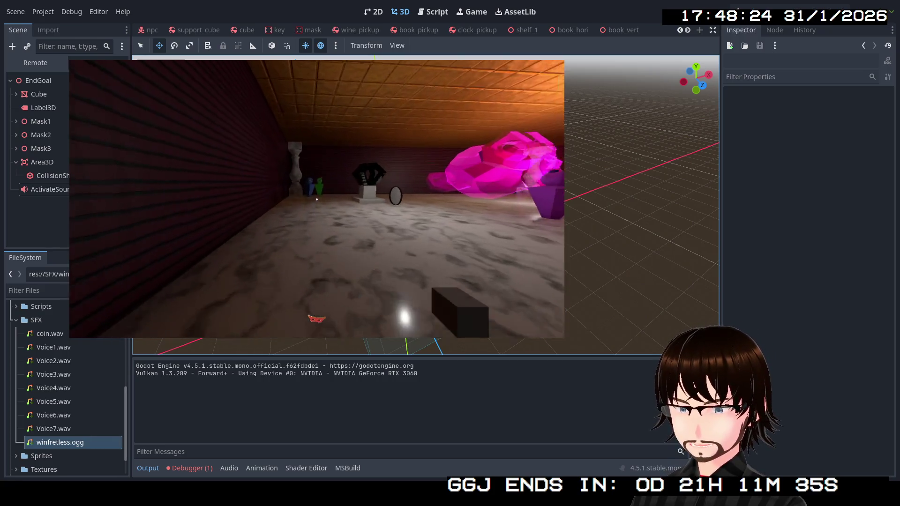
{"action": "key", "text": "w"}
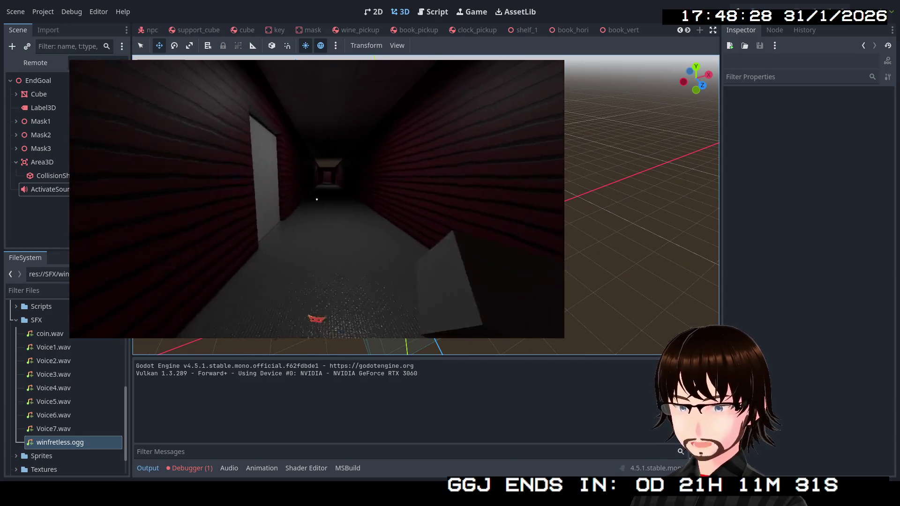
{"action": "key", "text": "Escape"}
- Stop the game and open the Piano's scene from main_node's Props group
{"action": "key", "text": "F8"}
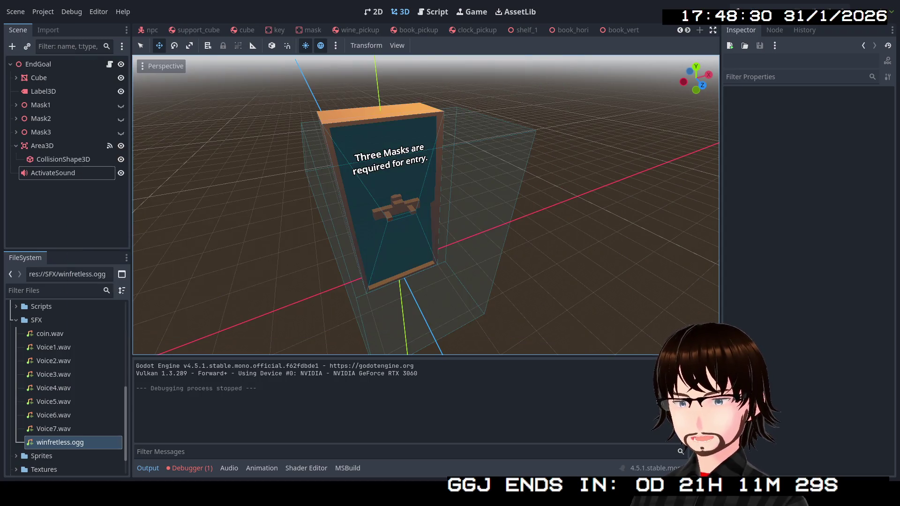
{"action": "scroll", "coordinate": [187, 30], "scroll_direction": "up", "scroll_amount": 3}
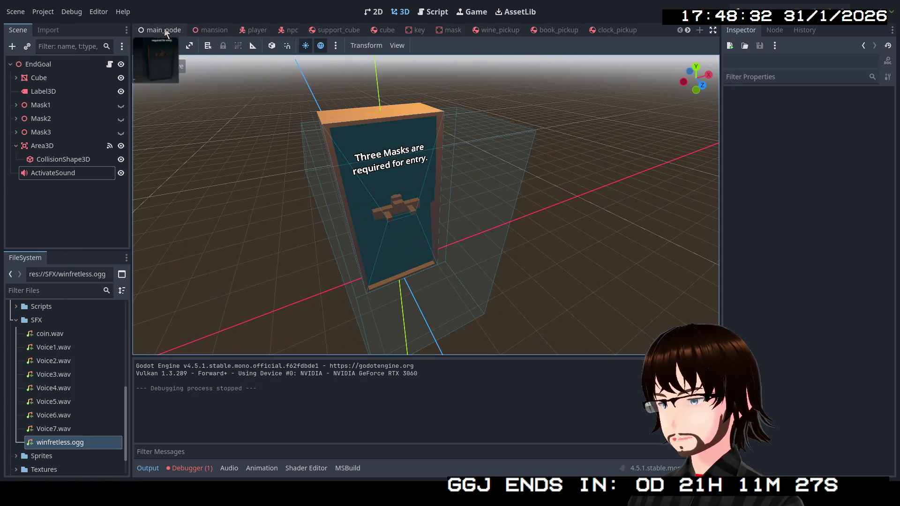
{"action": "left_click", "coordinate": [164, 30]}
{"action": "left_click", "coordinate": [20, 160]}
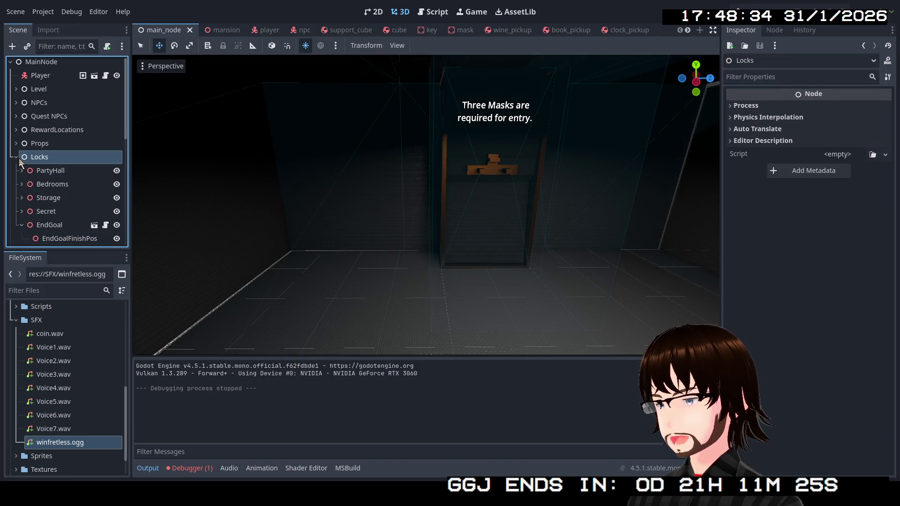
{"action": "left_click", "coordinate": [16, 157]}
{"action": "left_click", "coordinate": [16, 143]}
{"action": "scroll", "coordinate": [31, 169], "scroll_direction": "down", "scroll_amount": 4}
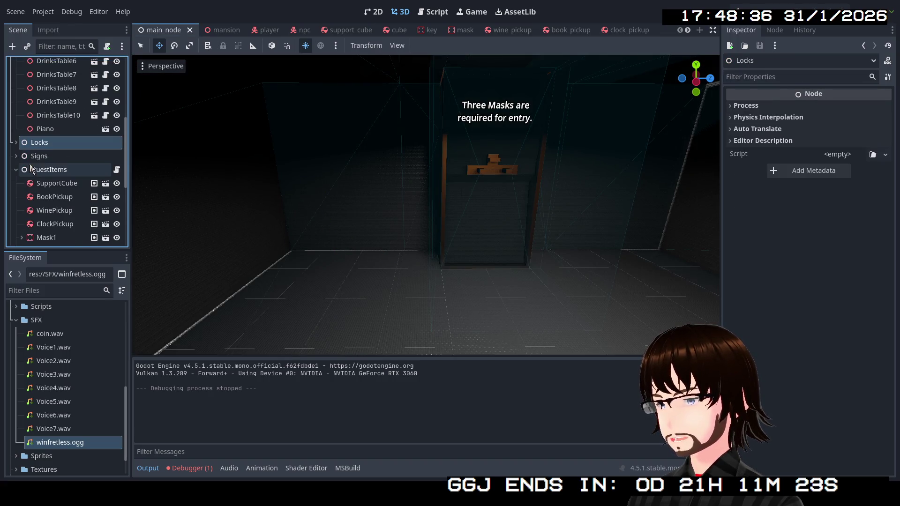
{"action": "left_click", "coordinate": [44, 132]}
{"action": "left_click", "coordinate": [102, 129]}
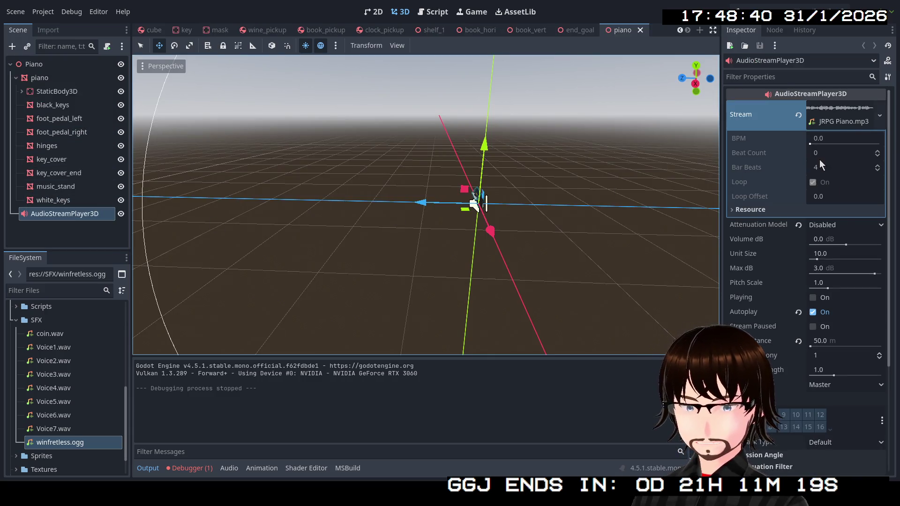
- Set the AudioStreamPlayer3D Max Distance to 40 m, save the piano scene, and rerun the game
{"action": "left_click", "coordinate": [844, 117]}
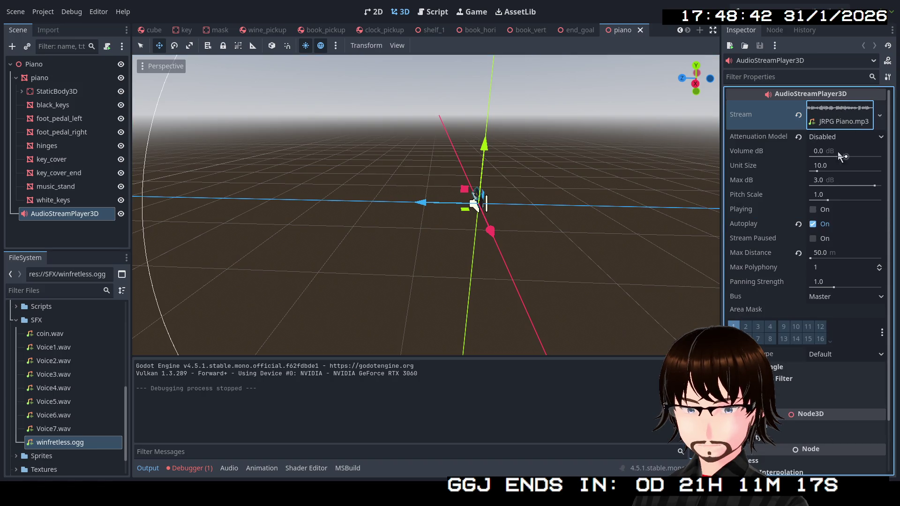
{"action": "left_click", "coordinate": [822, 254]}
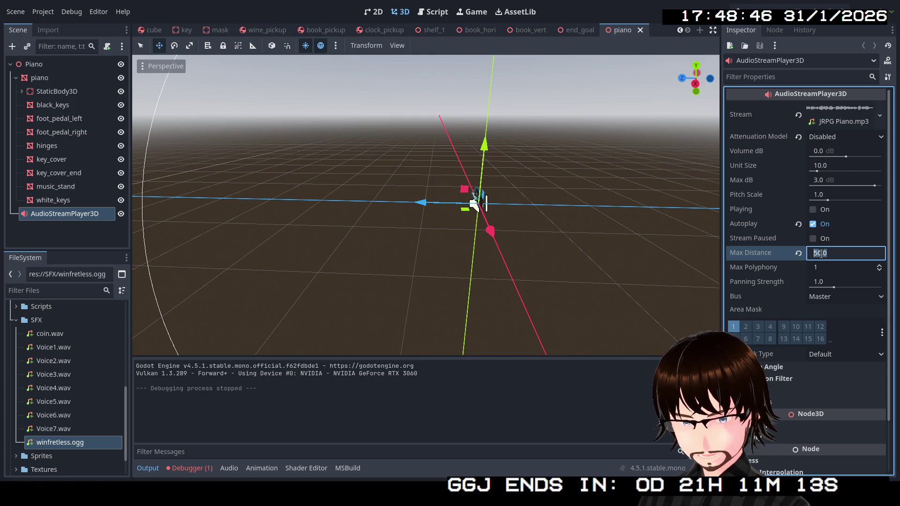
{"action": "type", "text": "40"}
{"action": "key", "text": "Return"}
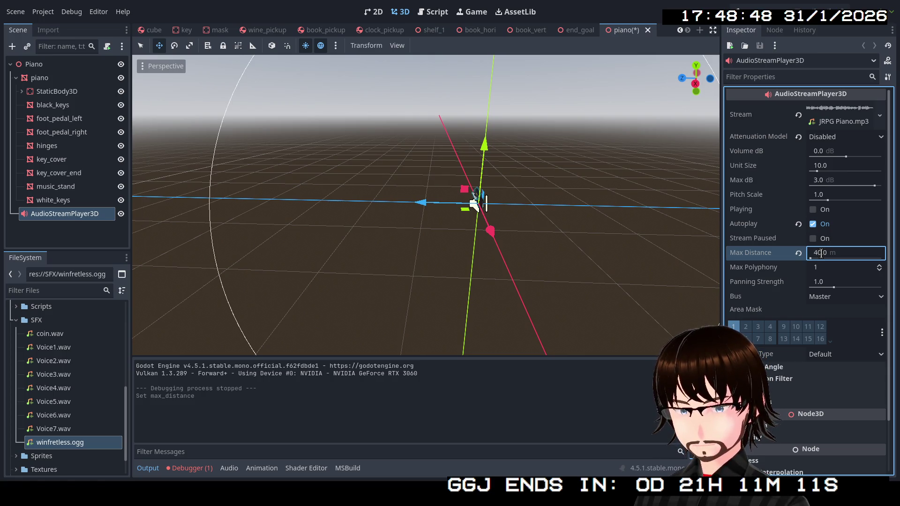
{"action": "key", "text": "ctrl+s"}
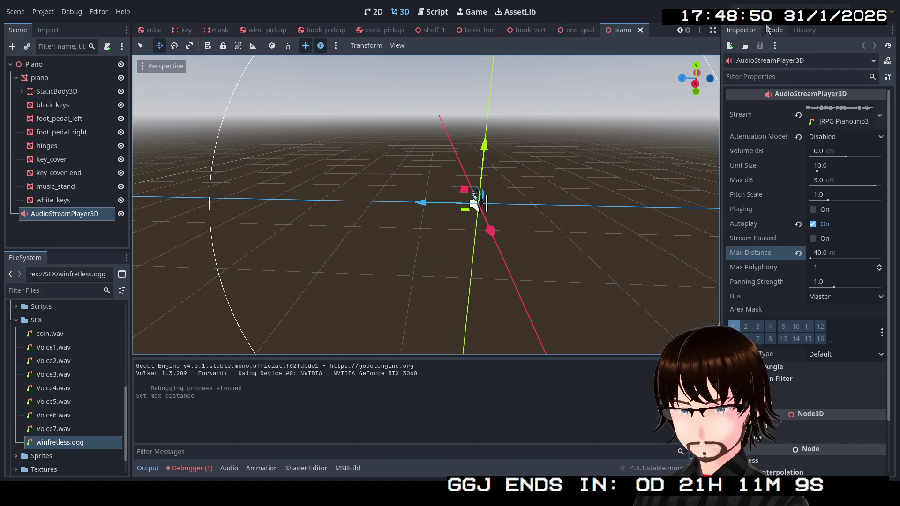
{"action": "left_click", "coordinate": [767, 15]}
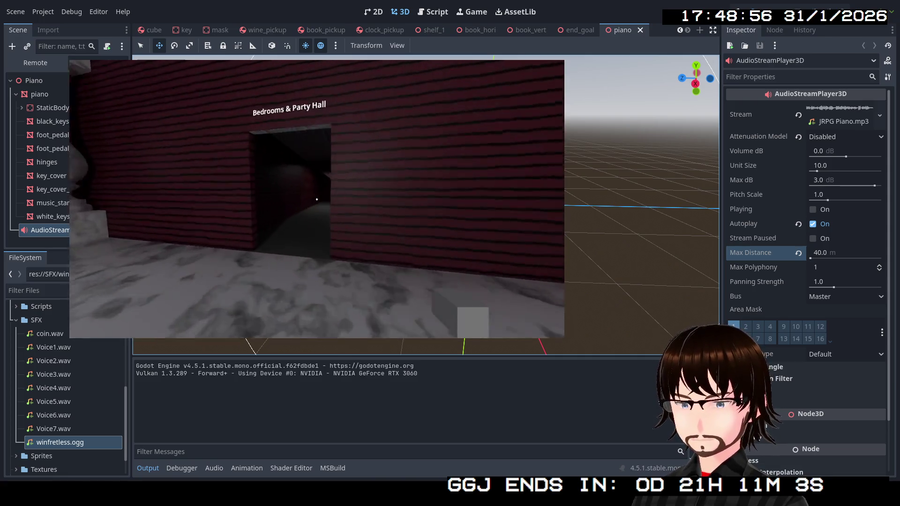
- Walk past the Storage and Party Hall signs into the Art Hall room
{"action": "key", "text": "w"}
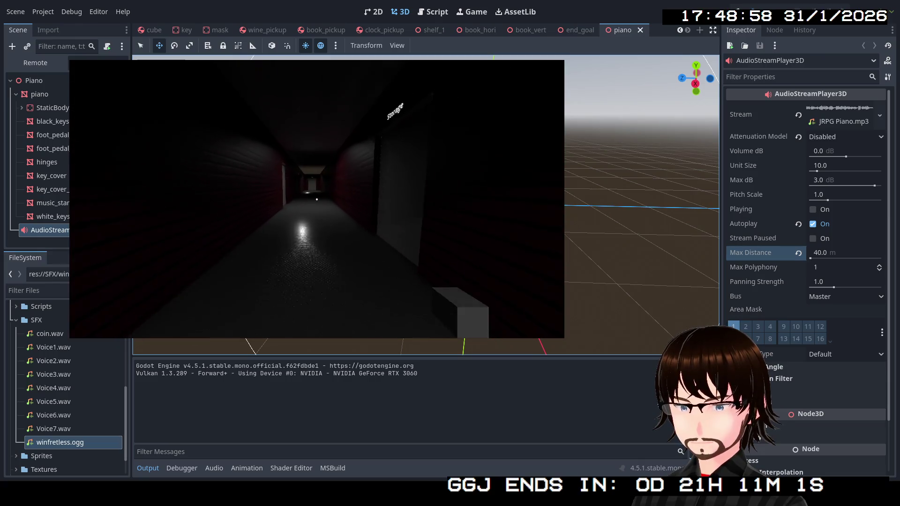
{"action": "key", "text": "w"}
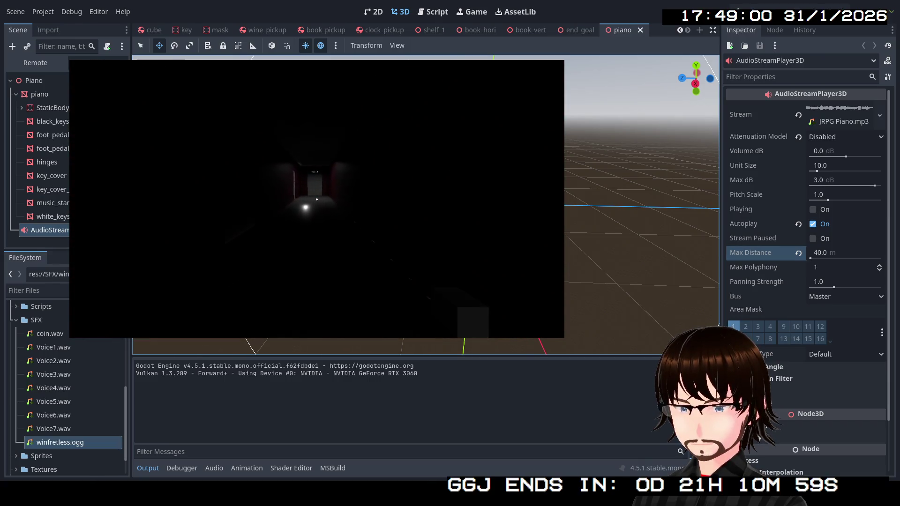
{"action": "key", "text": "w"}
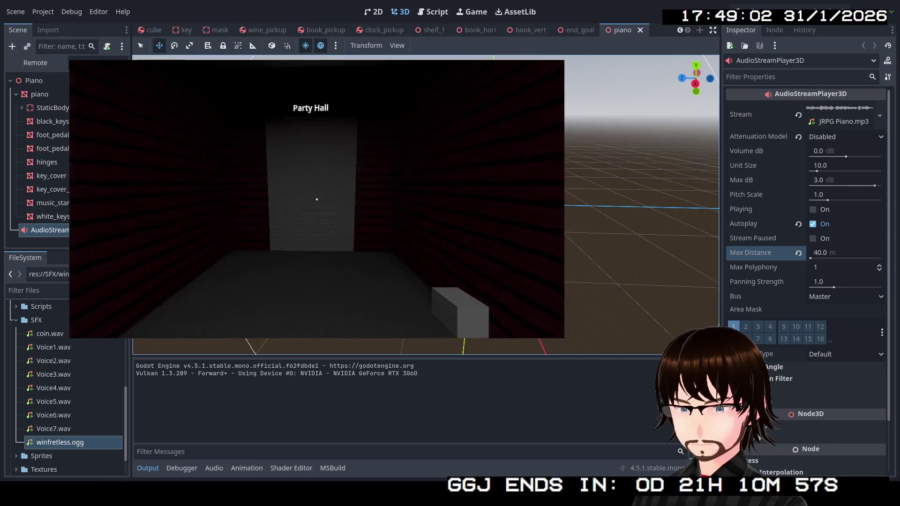
{"action": "key", "text": "w"}
{"action": "key", "text": "s"}
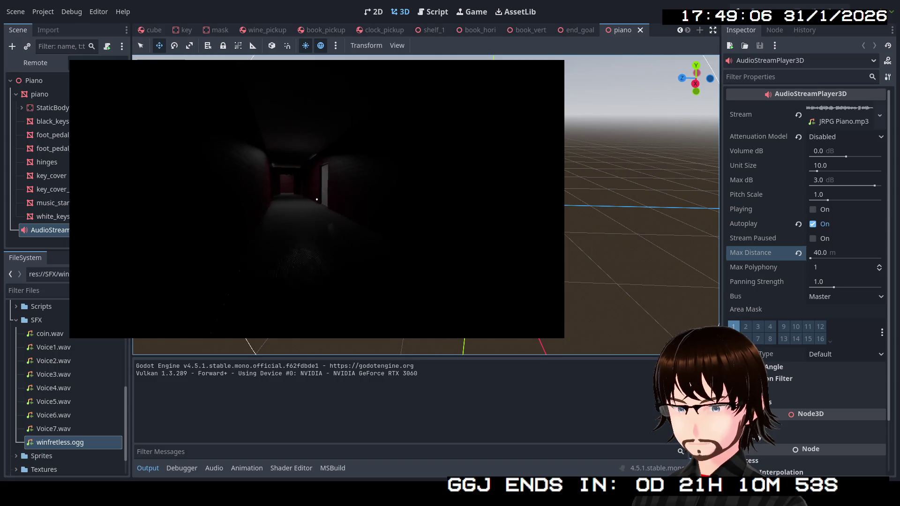
{"action": "key", "text": "w"}
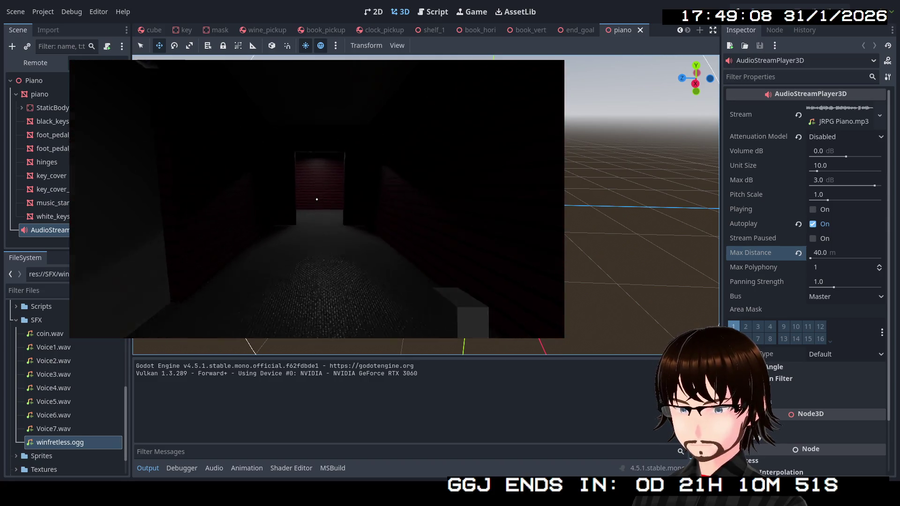
{"action": "key", "text": "w"}
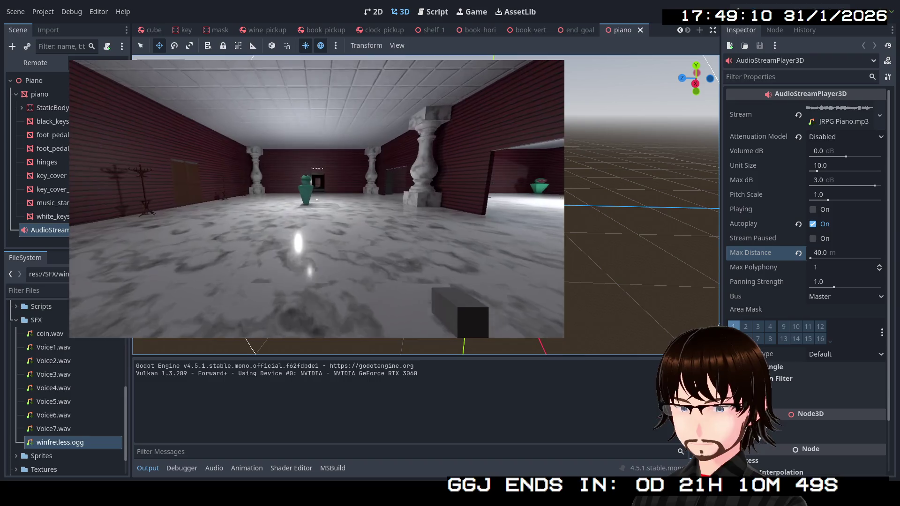
{"action": "key", "text": "w"}
{"action": "key", "text": "w"}
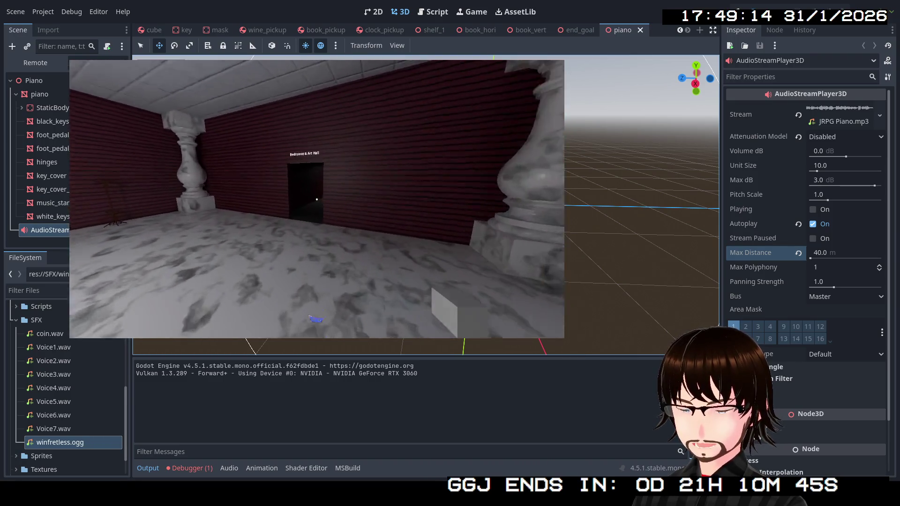
{"action": "key", "text": "w"}
{"action": "key", "text": "w"}
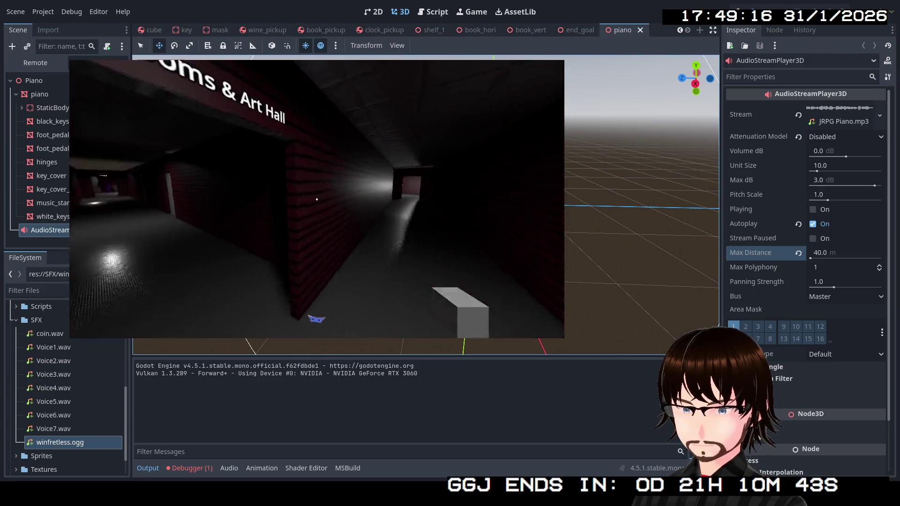
{"action": "key", "text": "w"}
{"action": "key", "text": "w"}
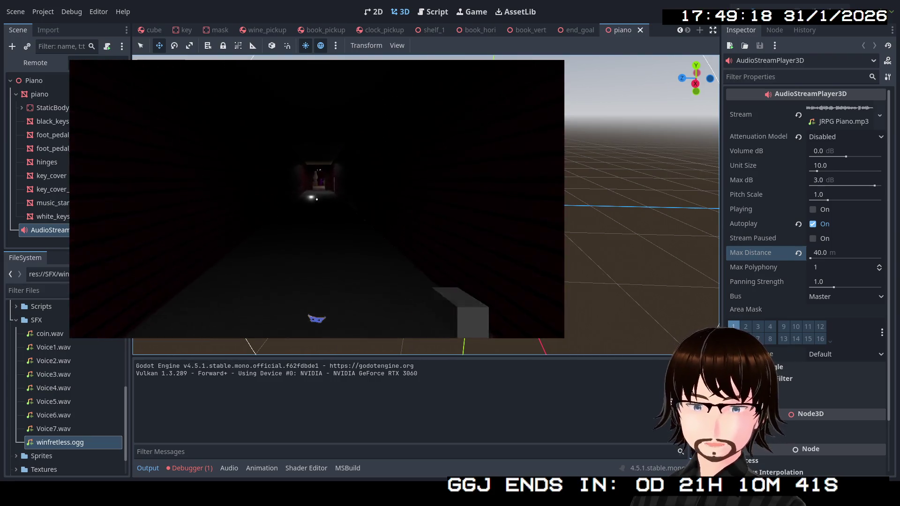
{"action": "key", "text": "w"}
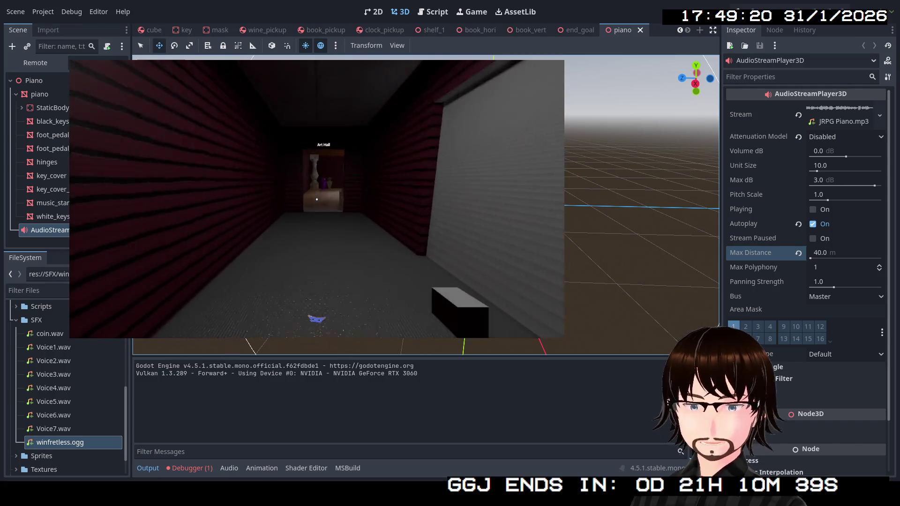
{"action": "key", "text": "w"}
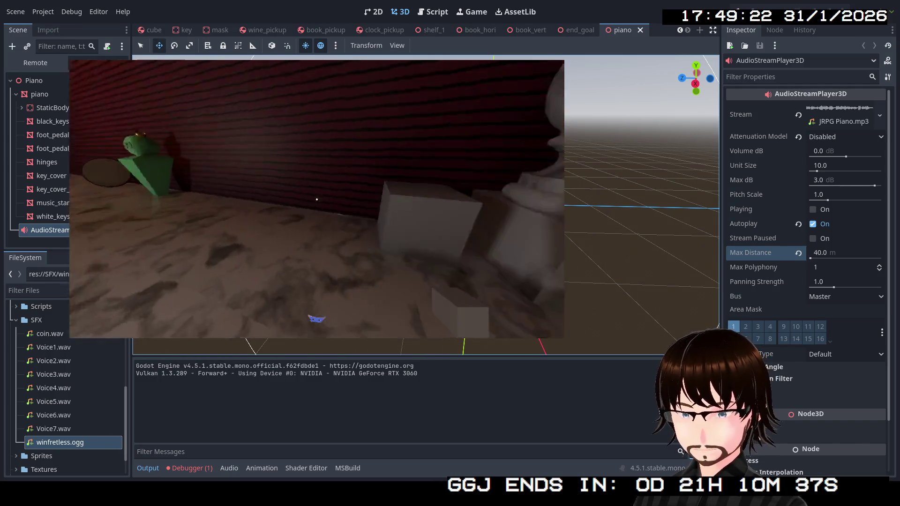
{"action": "key", "text": "w"}
- Head back down the corridor into the marble room and pick up the yellow key
{"action": "key", "text": "s"}
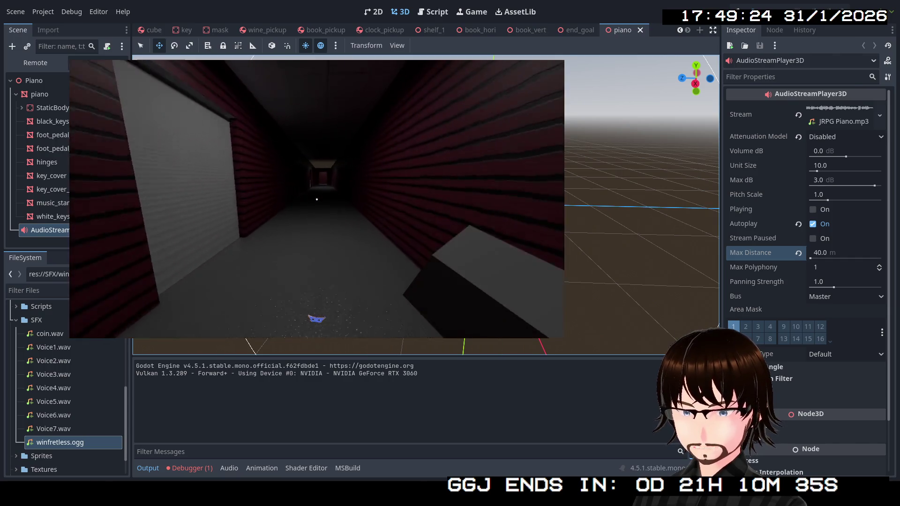
{"action": "key", "text": "w"}
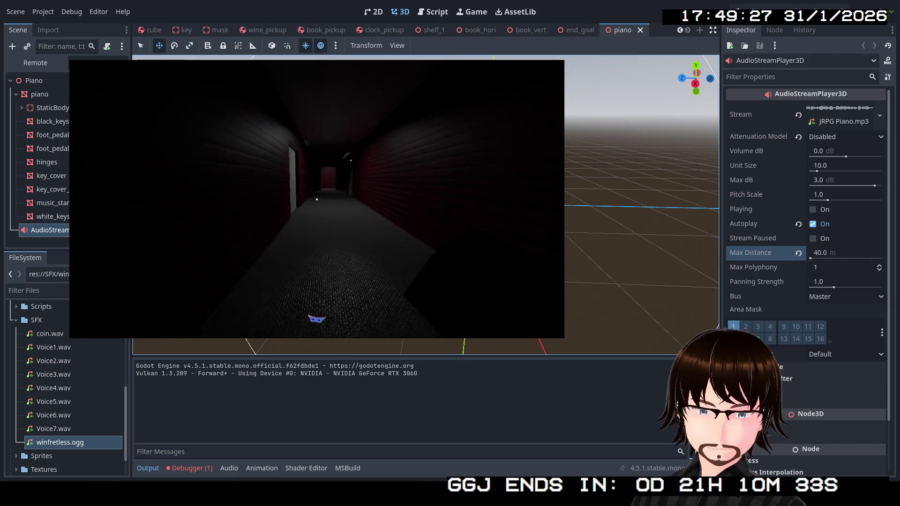
{"action": "key", "text": "w"}
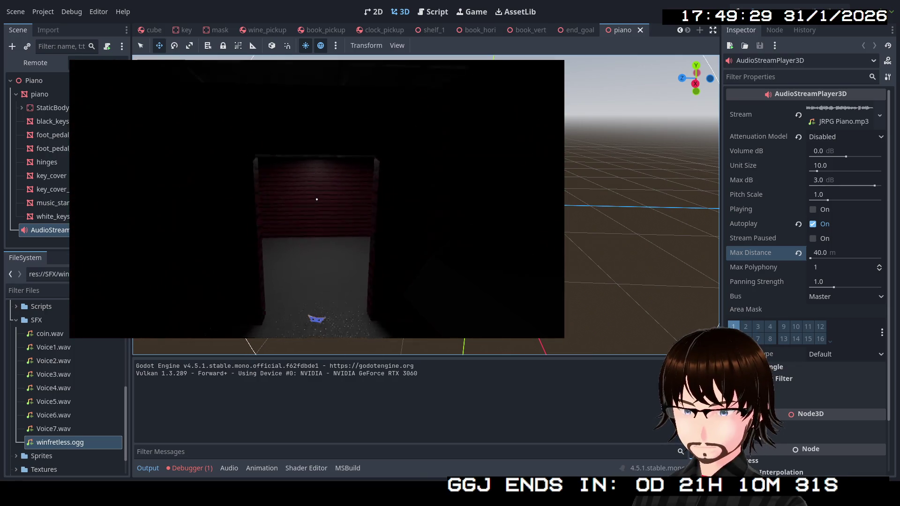
{"action": "key", "text": "w"}
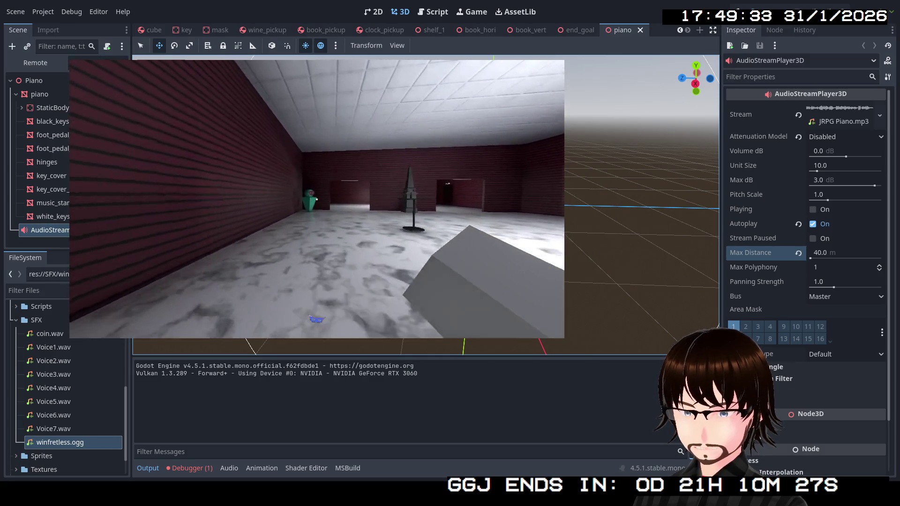
{"action": "key", "text": "w"}
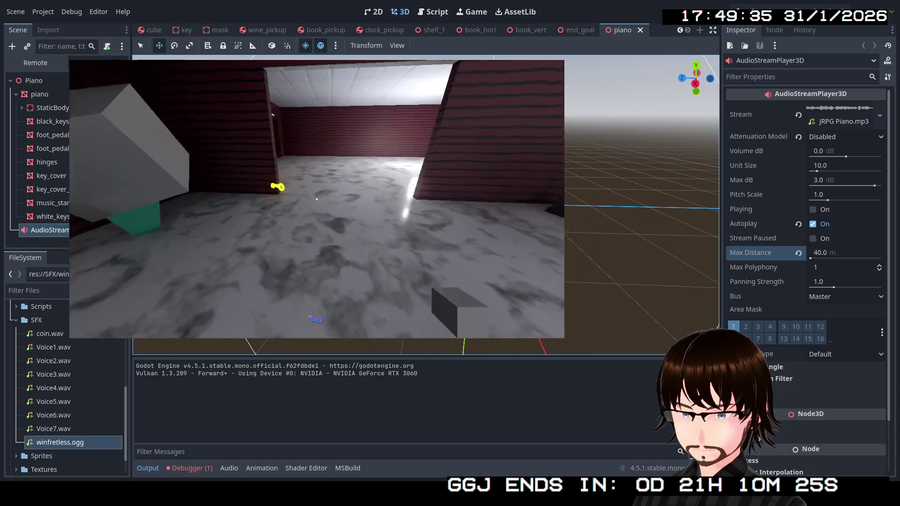
{"action": "key", "text": "e"}
- Walk back through the Art Hall and corridors to the Bedrooms & Party Hall doorway
{"action": "key", "text": "w"}
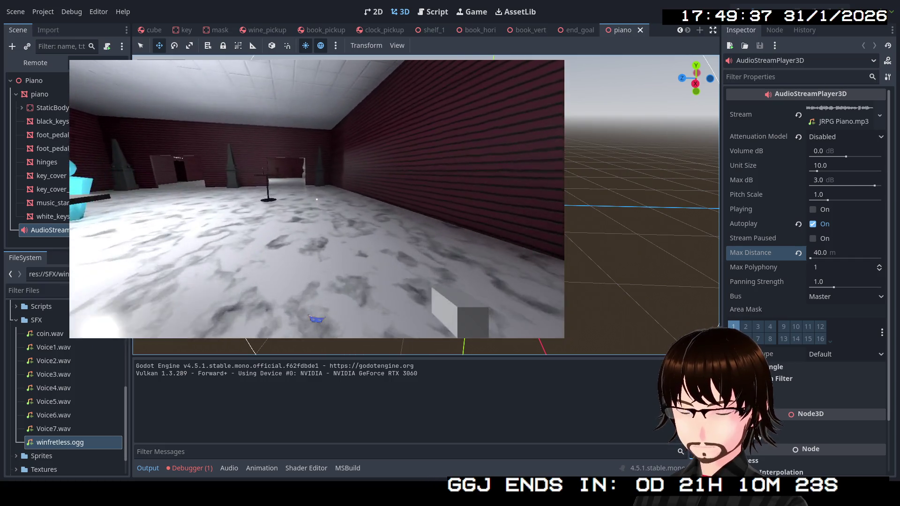
{"action": "key", "text": "w"}
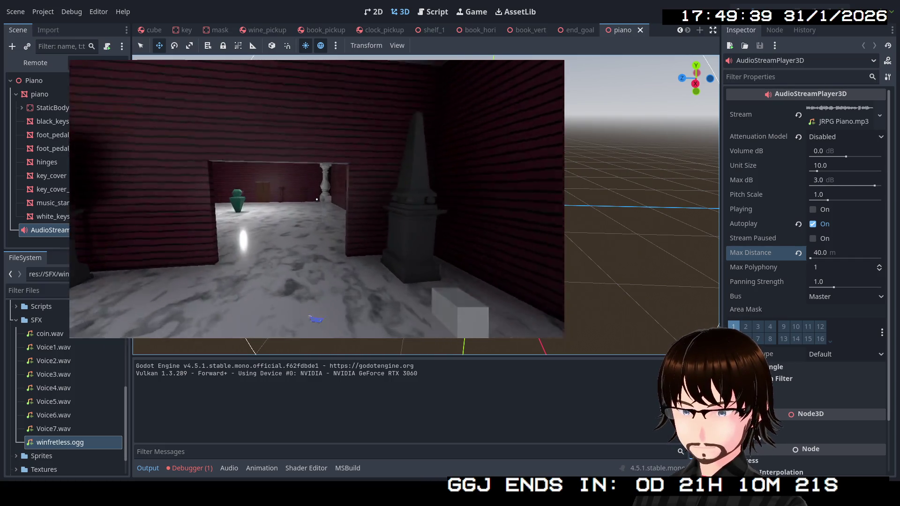
{"action": "key", "text": "w"}
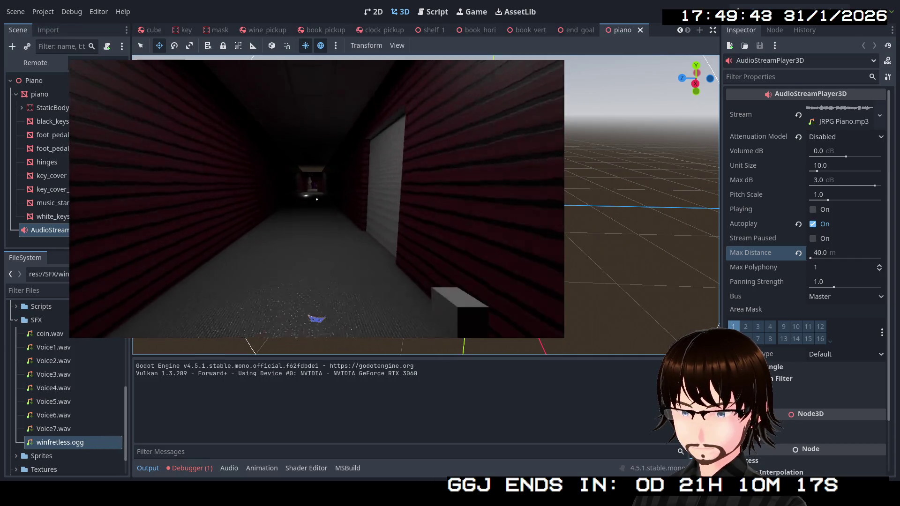
{"action": "key", "text": "w"}
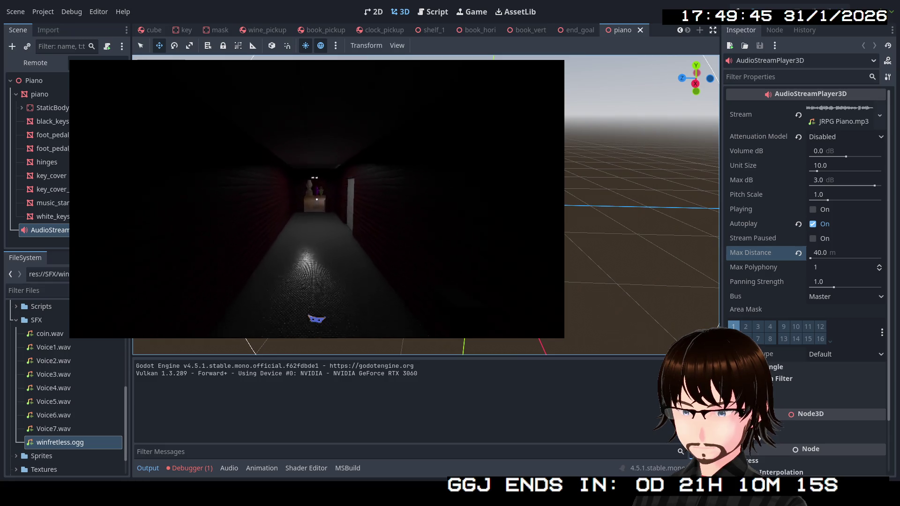
{"action": "key", "text": "w"}
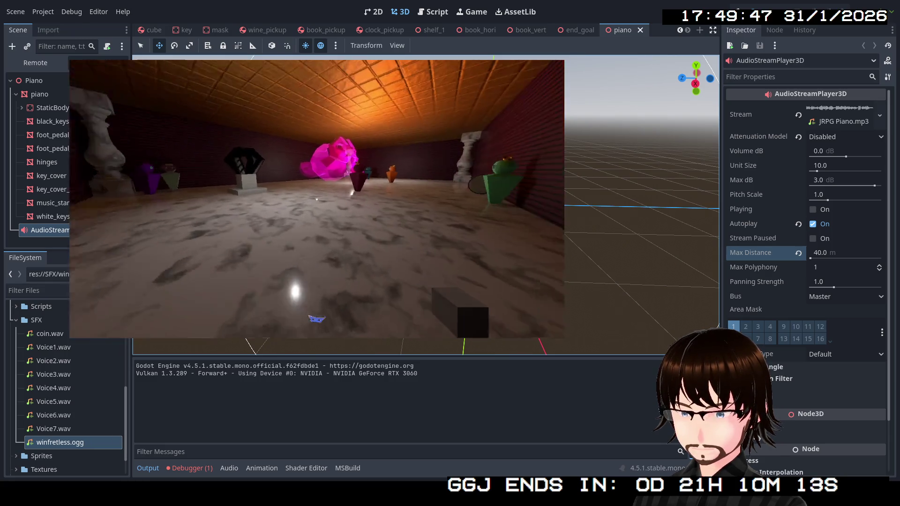
{"action": "key", "text": "w"}
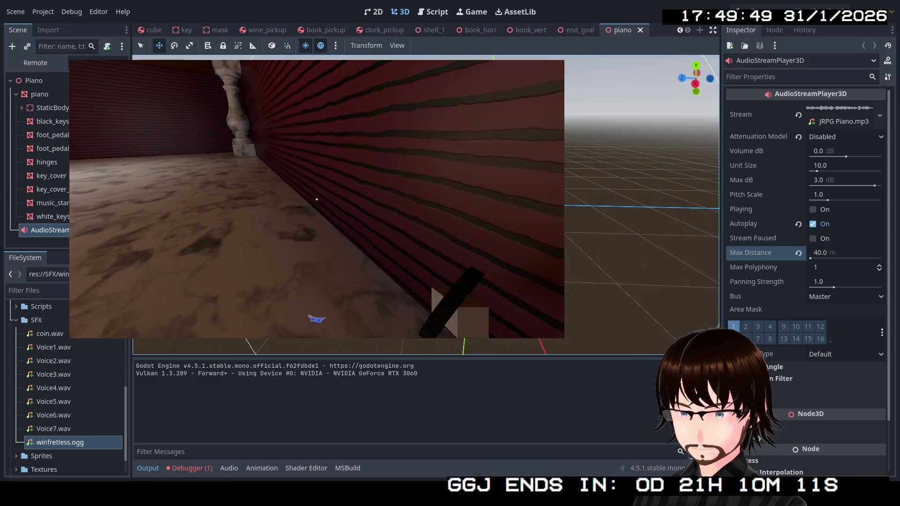
{"action": "key", "text": "w"}
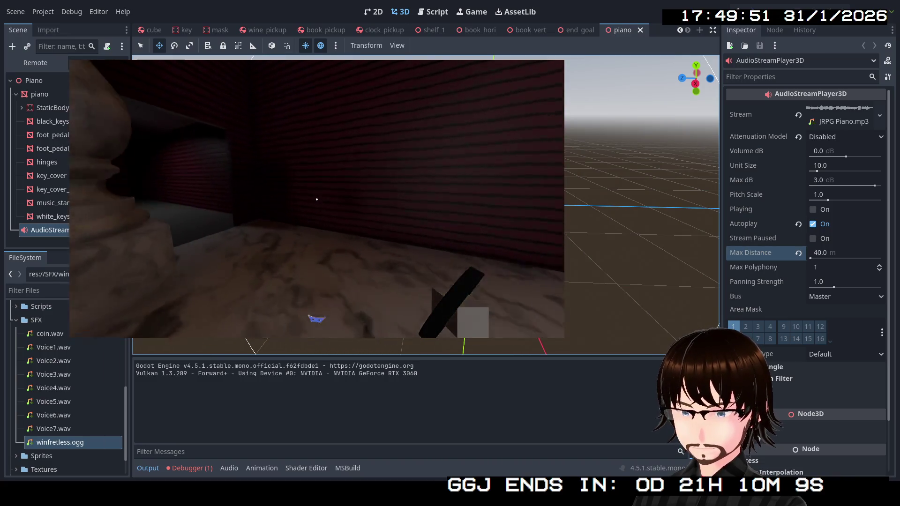
{"action": "key", "text": "w"}
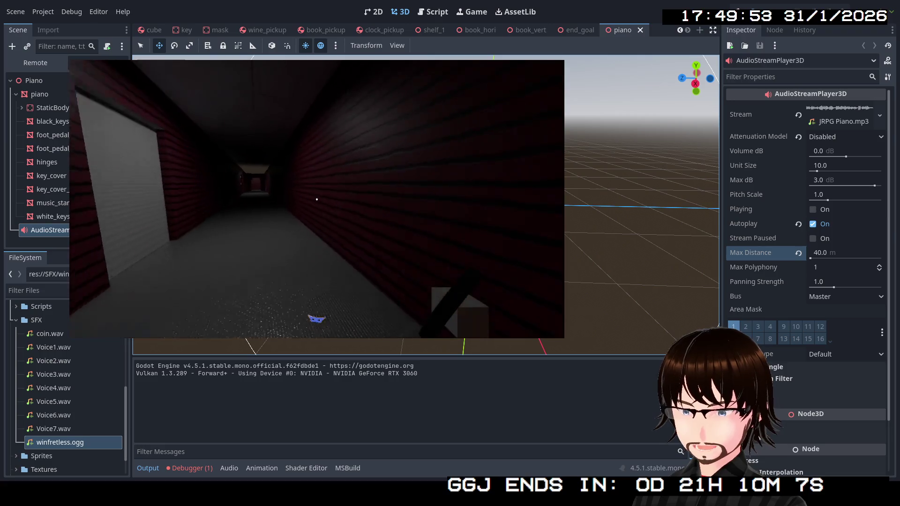
{"action": "key", "text": "w"}
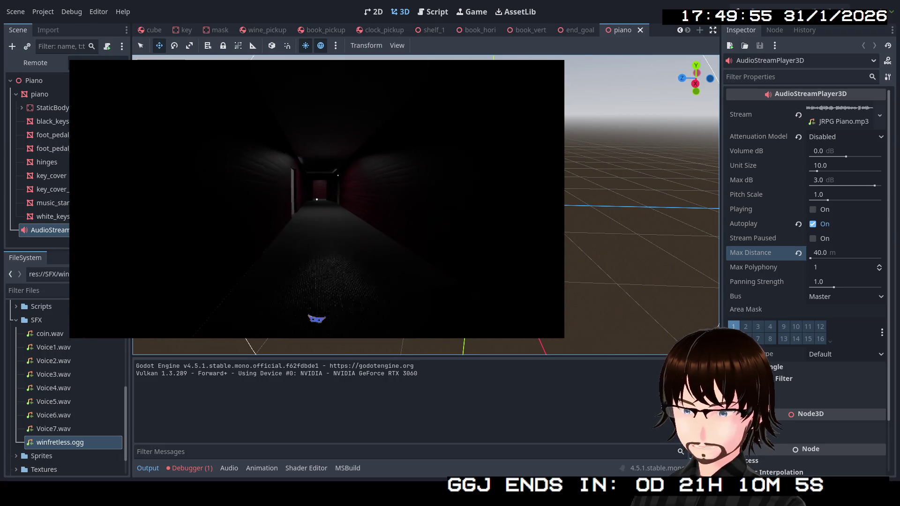
{"action": "key", "text": "w"}
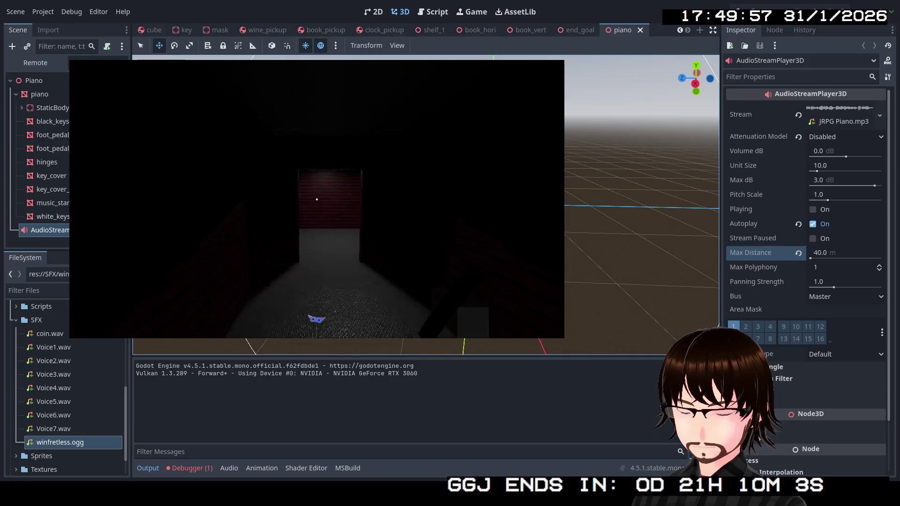
{"action": "key", "text": "w"}
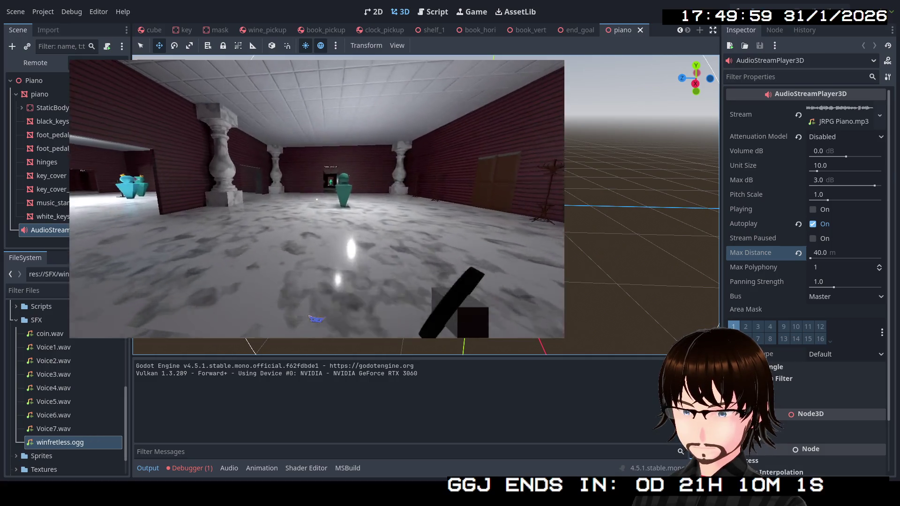
{"action": "key", "text": "w"}
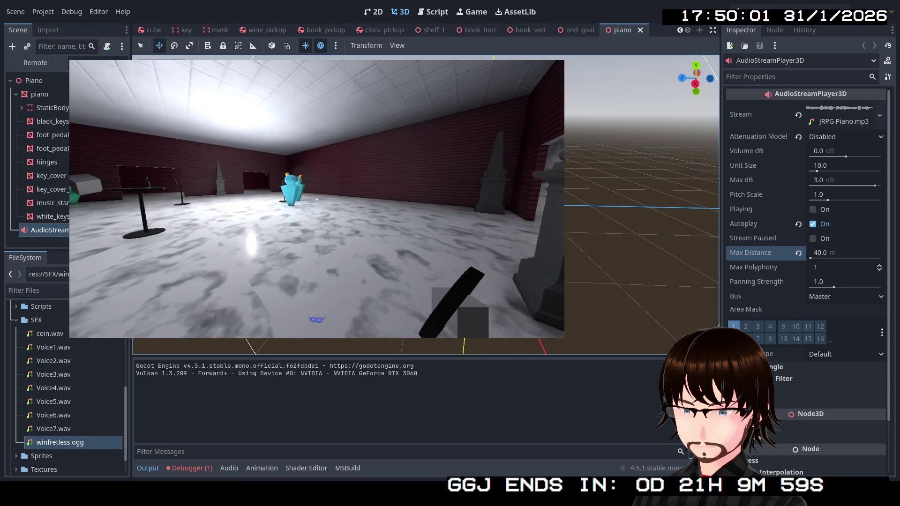
{"action": "key", "text": "w"}
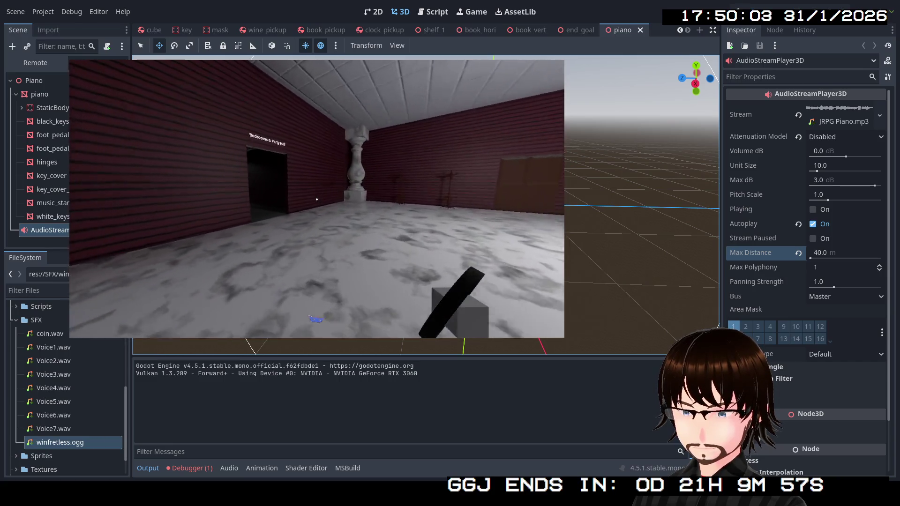
{"action": "key", "text": "w"}
{"action": "key", "text": "w"}
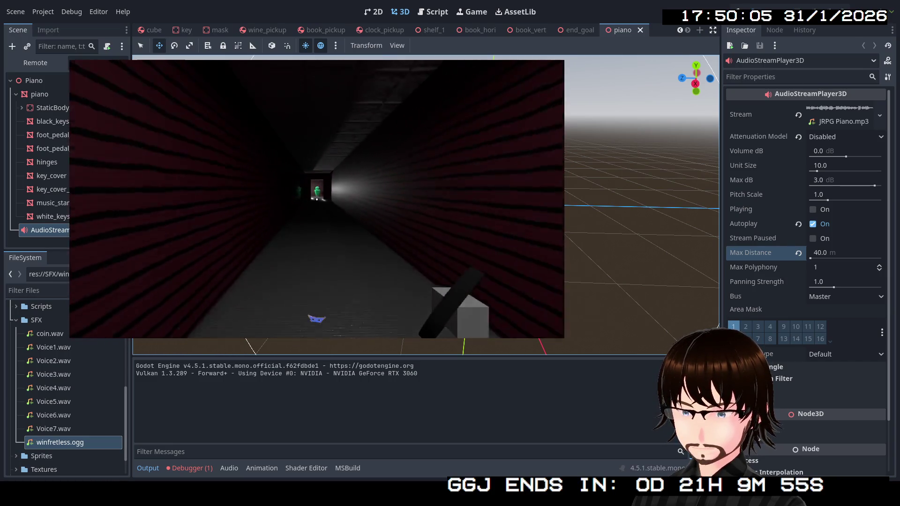
{"action": "key", "text": "w"}
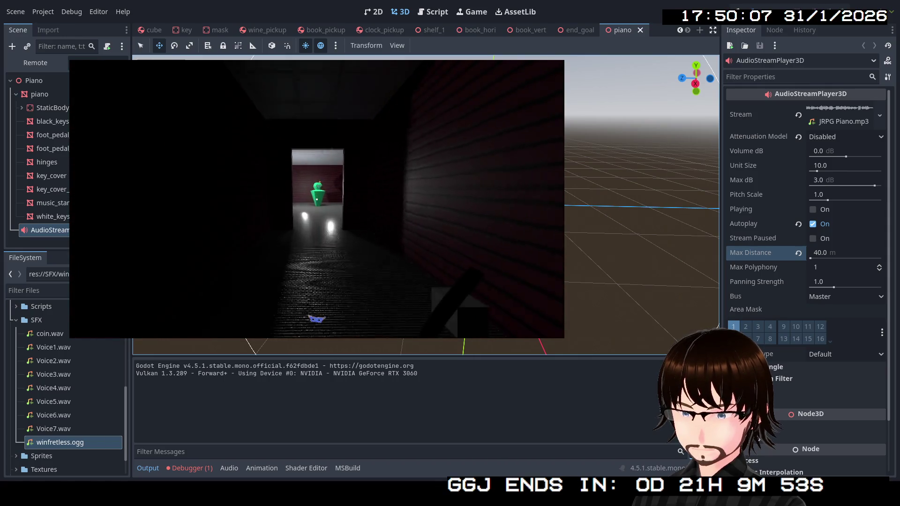
- Use the held item, then cross the blue-tiled and marble rooms into the red-walled corridor
{"action": "left_click", "coordinate": [317, 199]}
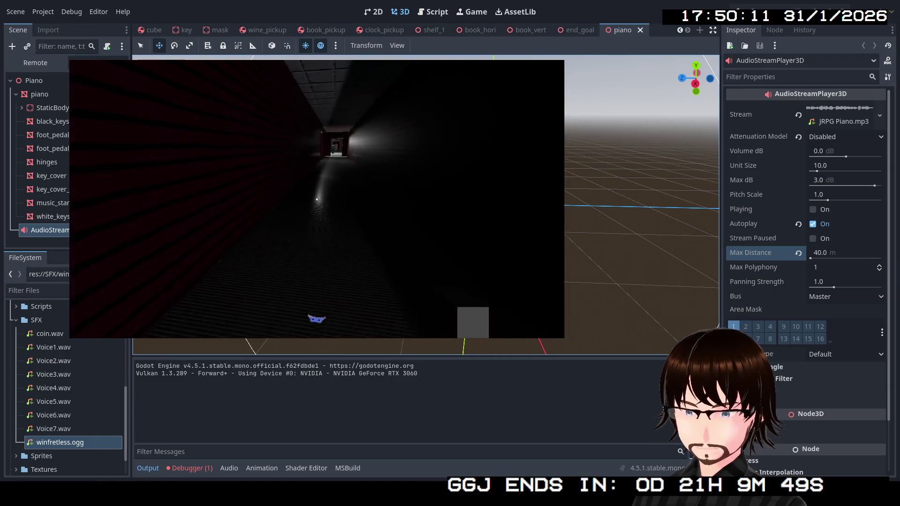
{"action": "key", "text": "w"}
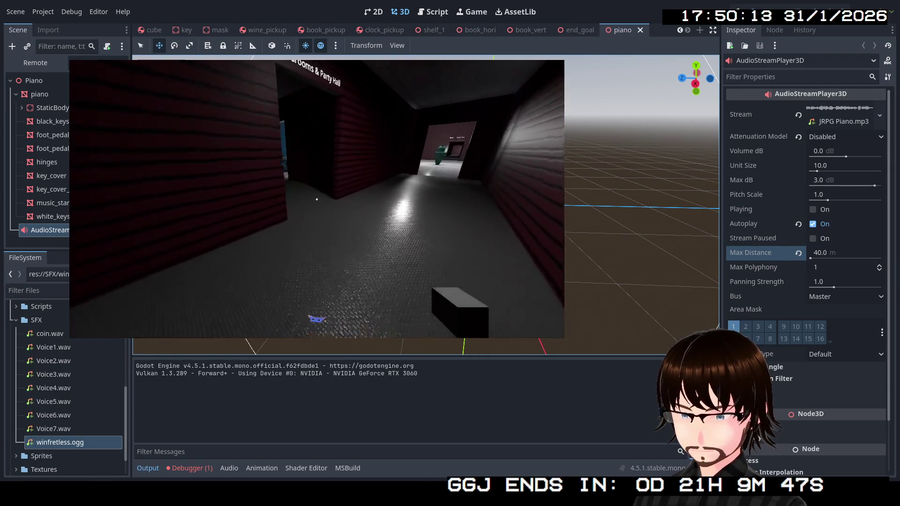
{"action": "key", "text": "w"}
{"action": "key", "text": "w"}
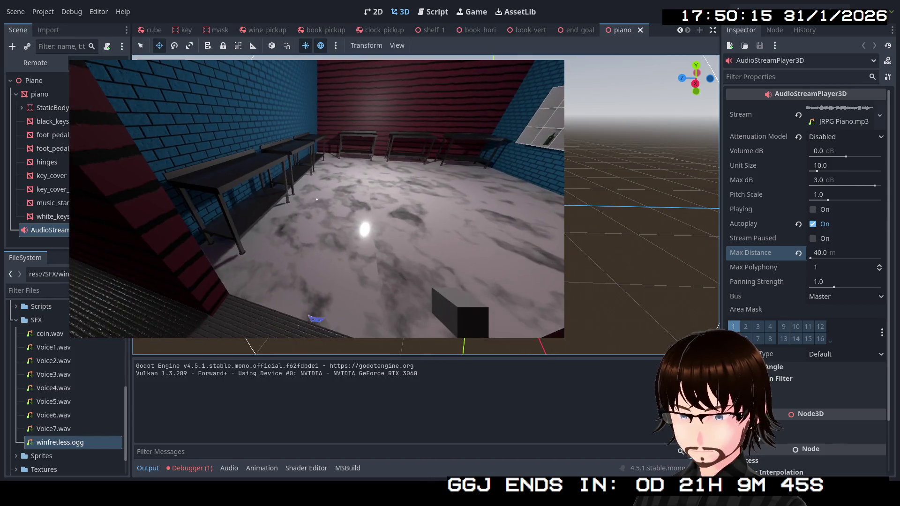
{"action": "key", "text": "w"}
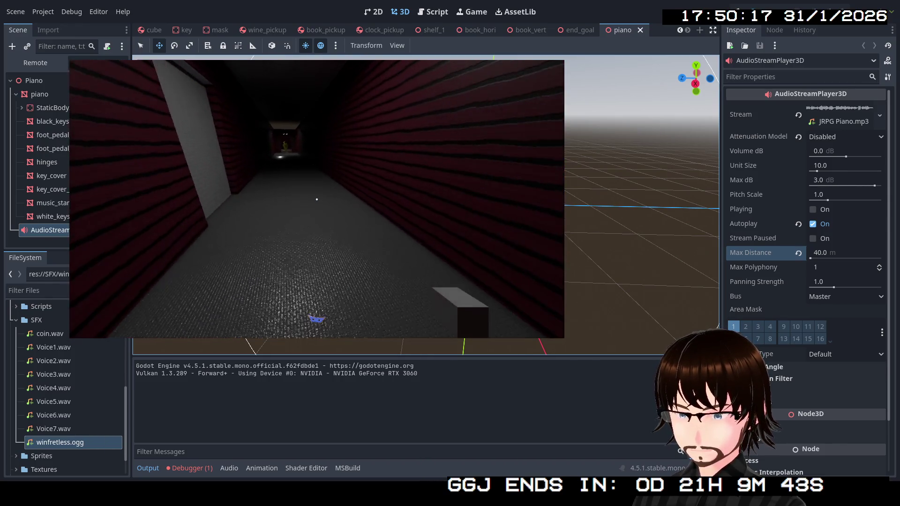
{"action": "key", "text": "w"}
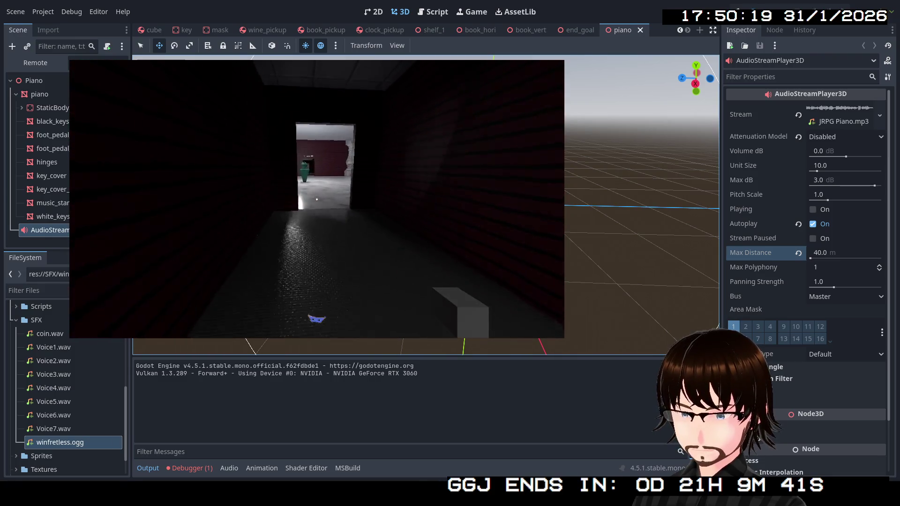
{"action": "key", "text": "w"}
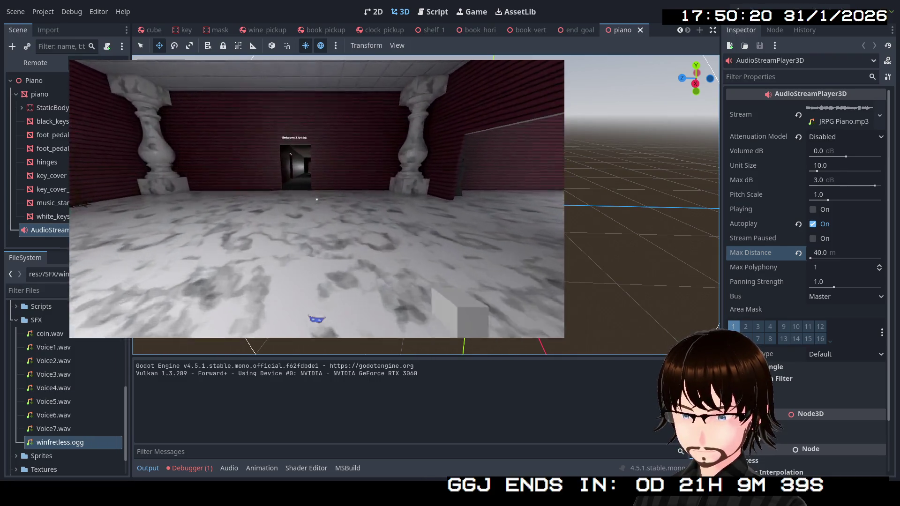
{"action": "key", "text": "w"}
{"action": "key", "text": "w"}
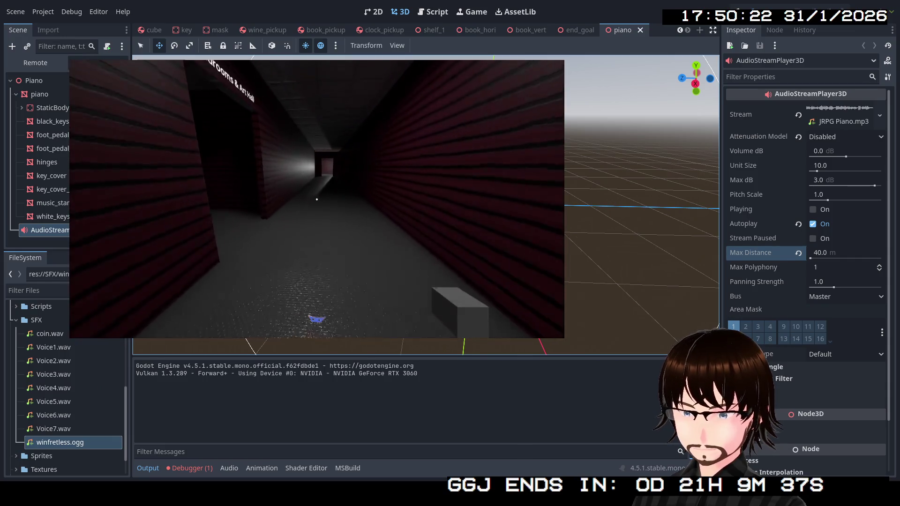
{"action": "key", "text": "w"}
{"action": "key", "text": "w"}
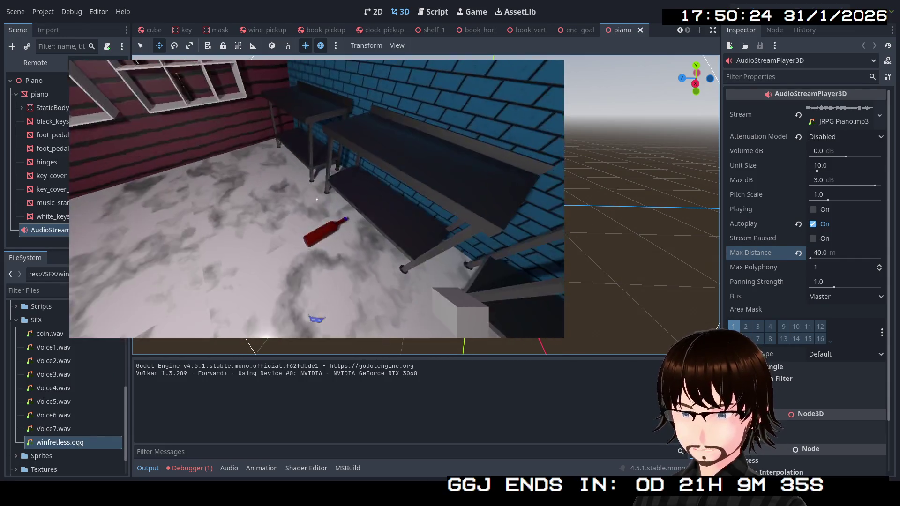
- Pick up the red wine bottle and carry it to the Party Hall
{"action": "mouse_move", "coordinate": [317, 199]}
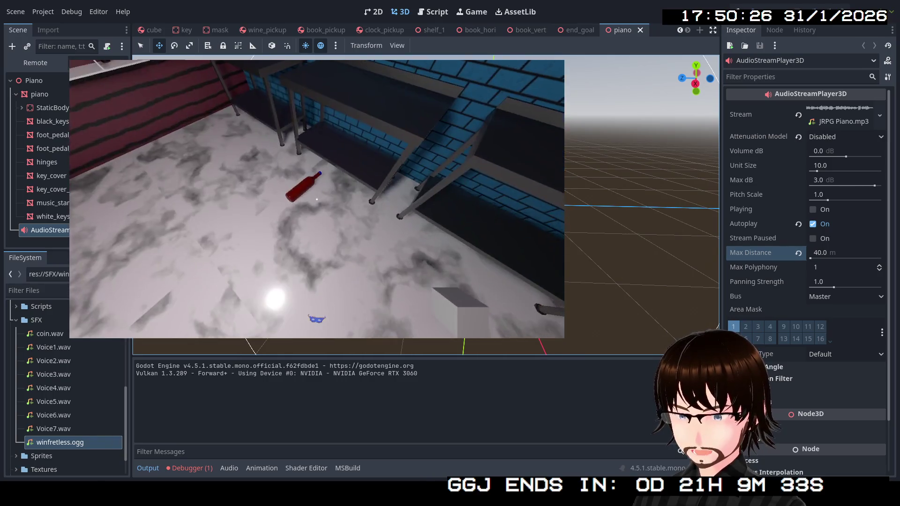
{"action": "left_click", "coordinate": [316, 199]}
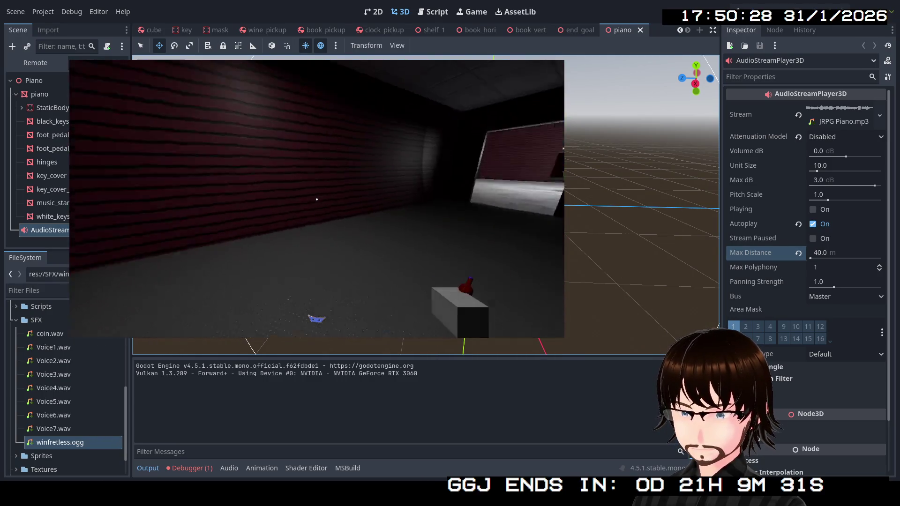
{"action": "key", "text": "w"}
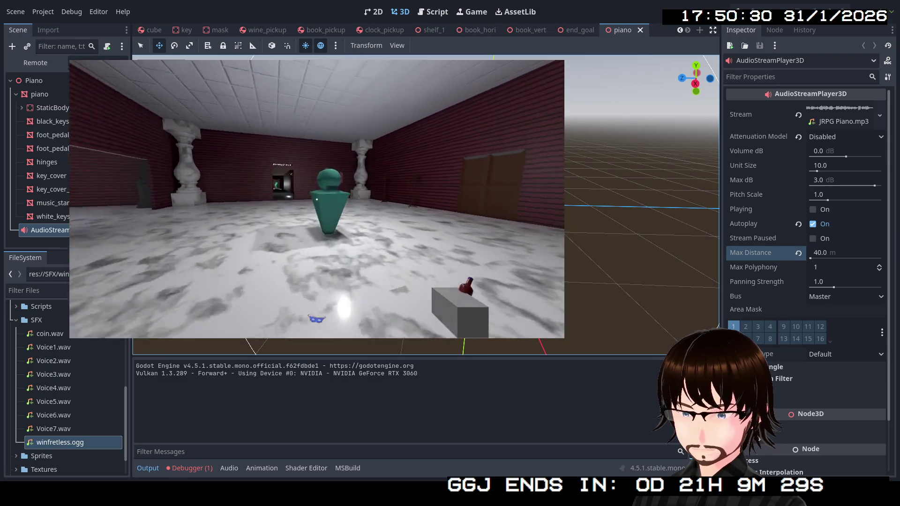
{"action": "key", "text": "w"}
{"action": "key", "text": "w"}
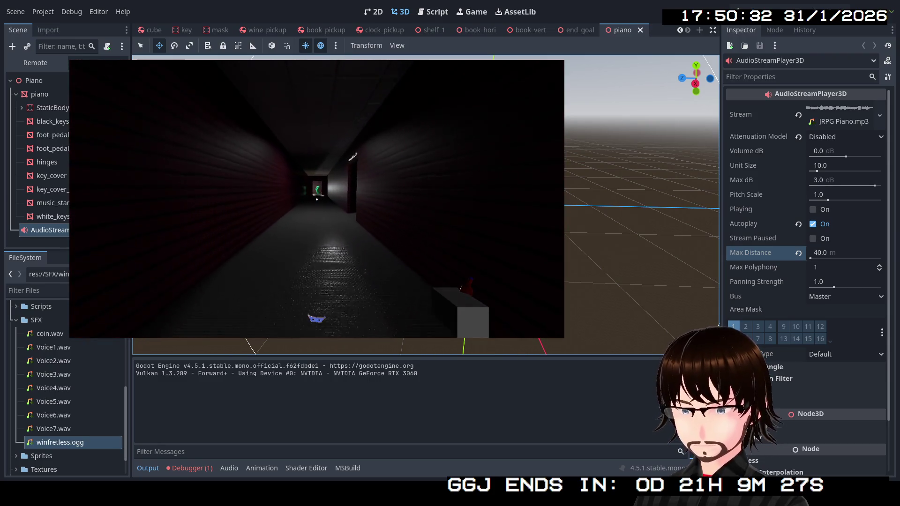
{"action": "key", "text": "w"}
{"action": "key", "text": "w"}
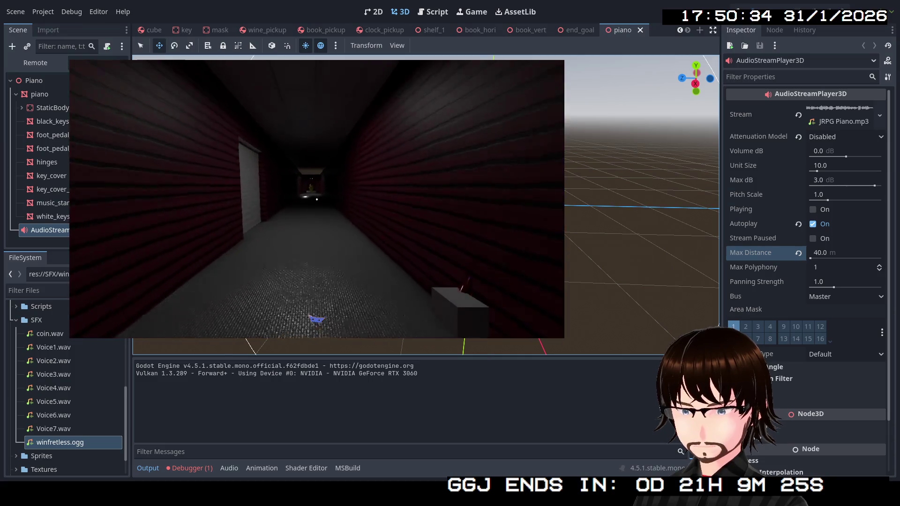
{"action": "key", "text": "w"}
{"action": "key", "text": "w"}
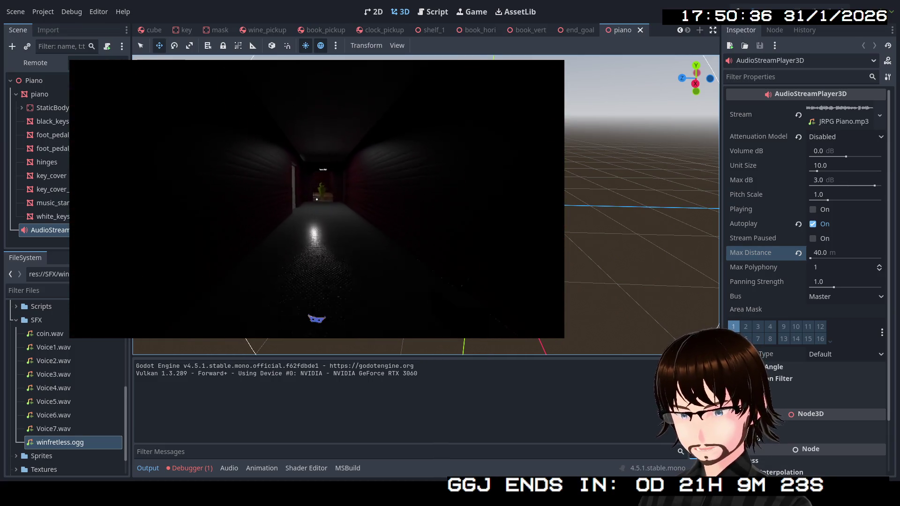
{"action": "key", "text": "w"}
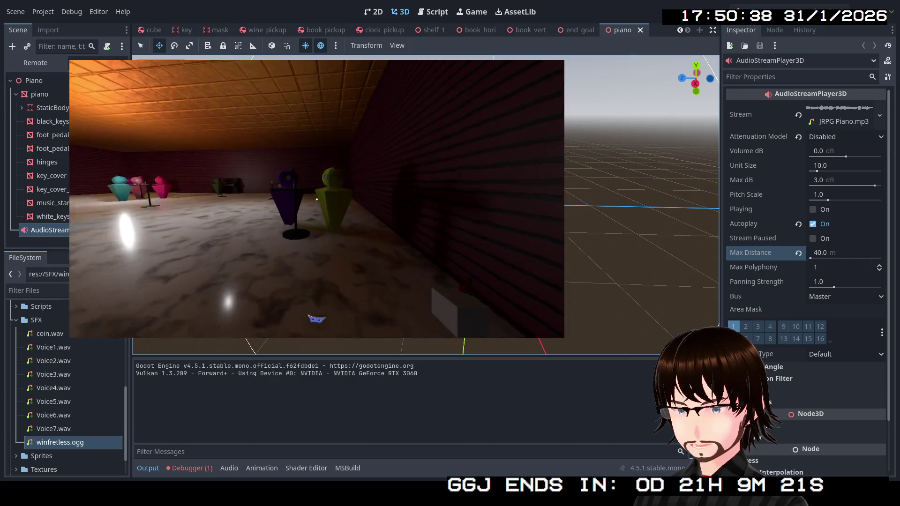
{"action": "key", "text": "w"}
{"action": "key", "text": "w"}
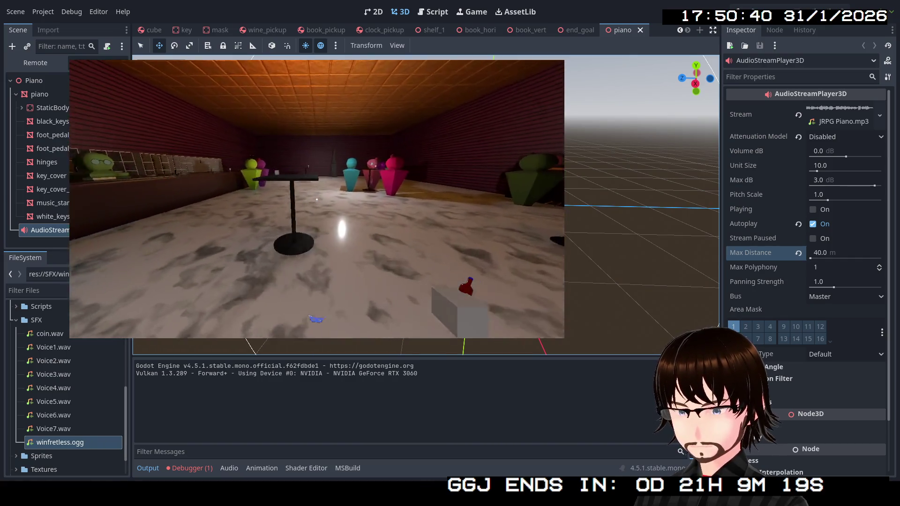
{"action": "key", "text": "w"}
{"action": "key", "text": "w"}
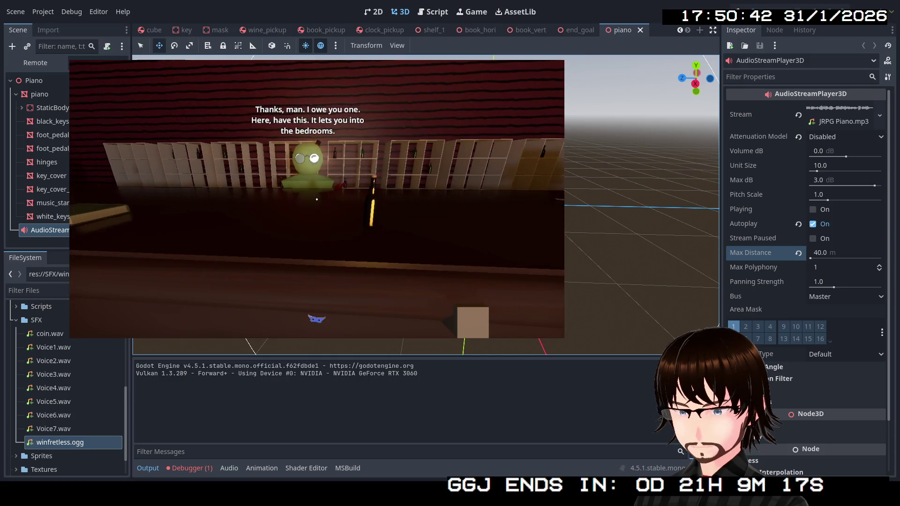
- Give the bottle to the bust at the hall table and collect the bedroom key
{"action": "key", "text": "s"}
{"action": "key", "text": "d"}
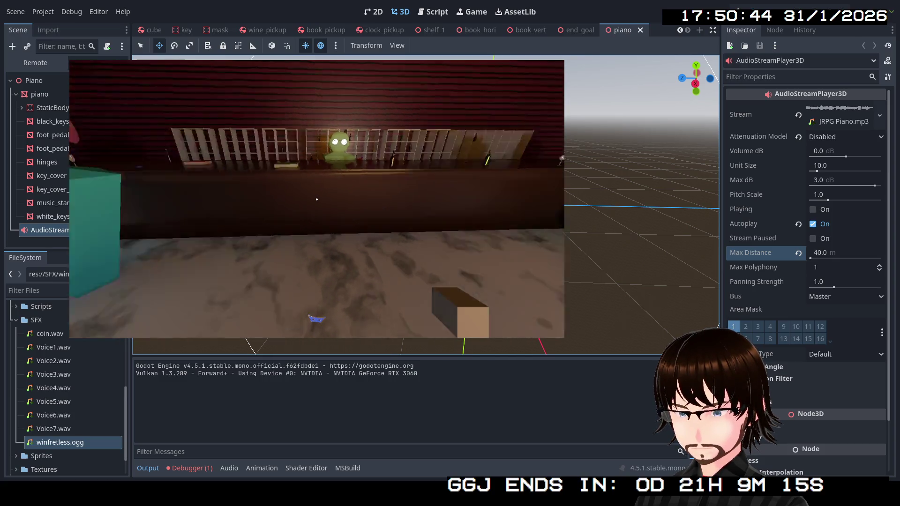
{"action": "key", "text": "w"}
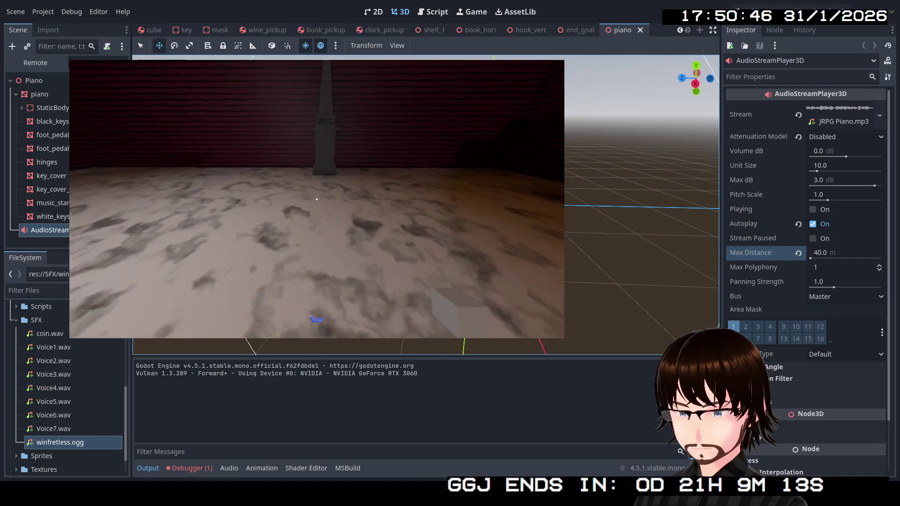
{"action": "key", "text": "w"}
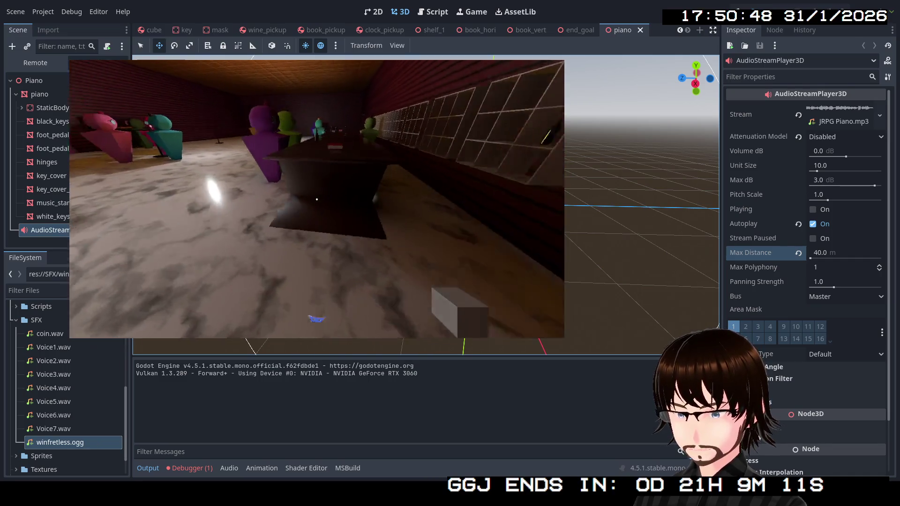
{"action": "key", "text": "w"}
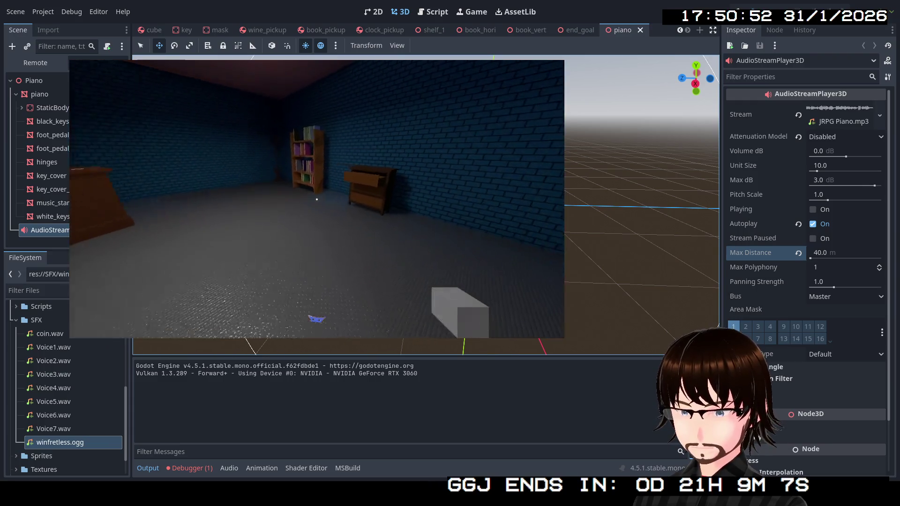
- Go to the book room and collect the red mask from the dresser
{"action": "key", "text": "w"}
{"action": "key", "text": "w"}
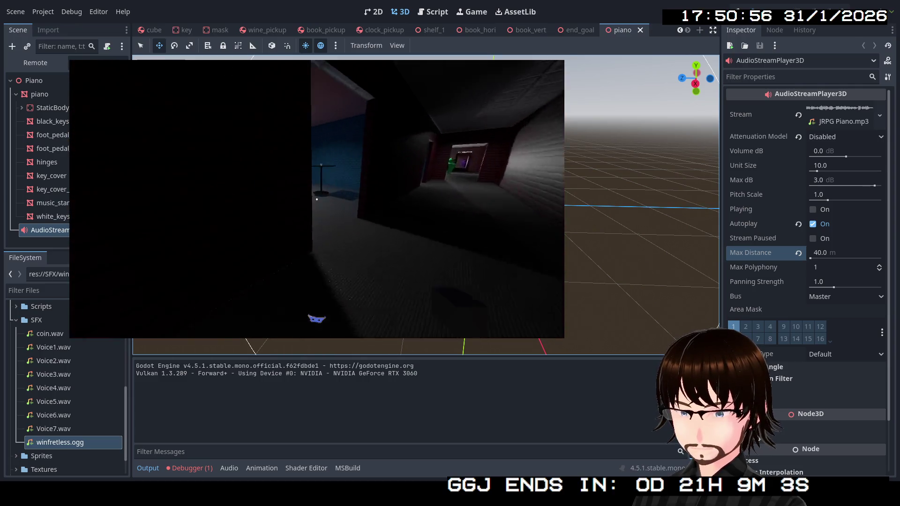
{"action": "key", "text": "w"}
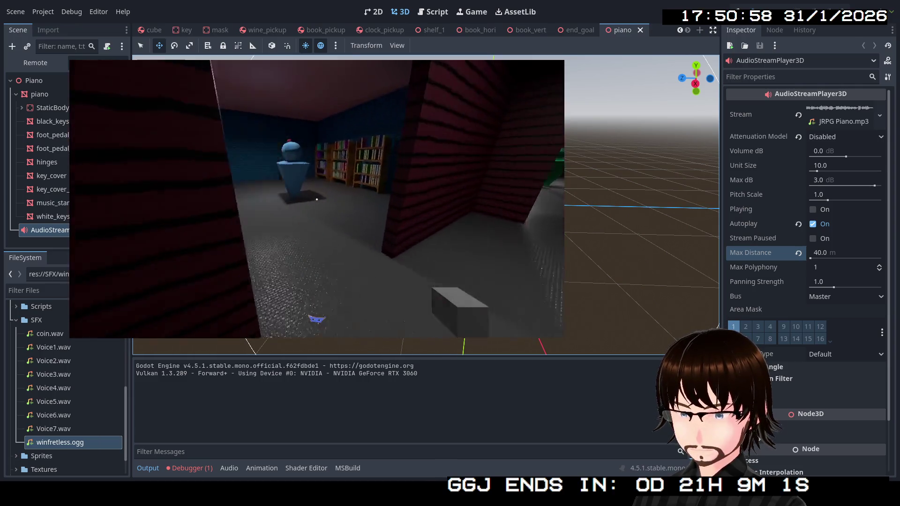
{"action": "key", "text": "w"}
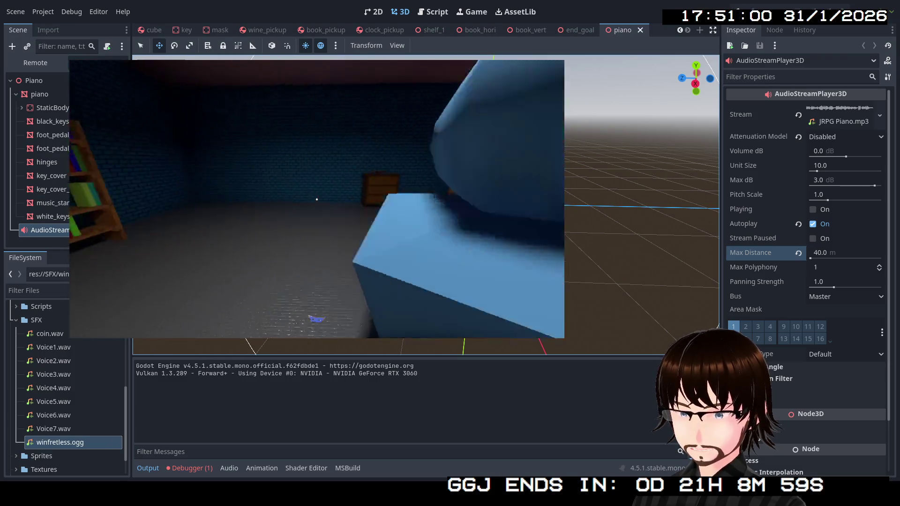
{"action": "key", "text": "w"}
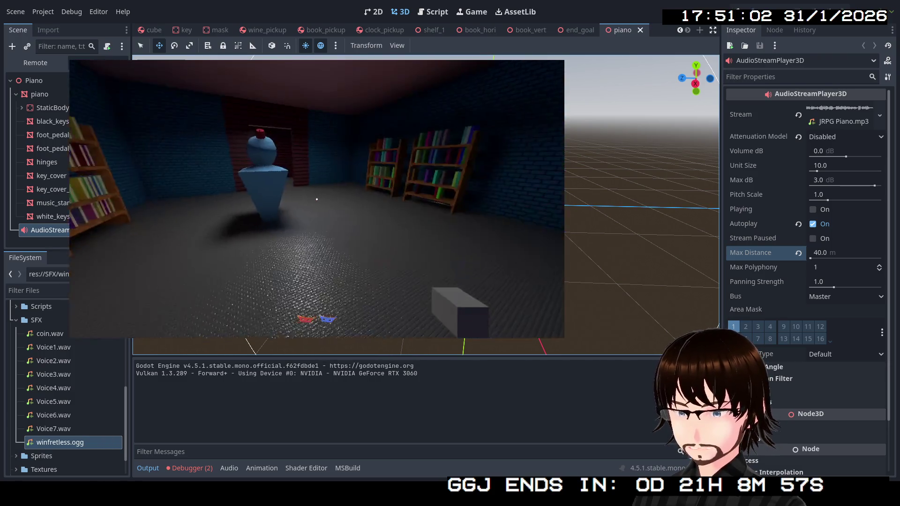
- Walk through Passage To Main Hall into the blue bookshelf room and regain look control
{"action": "key", "text": "w"}
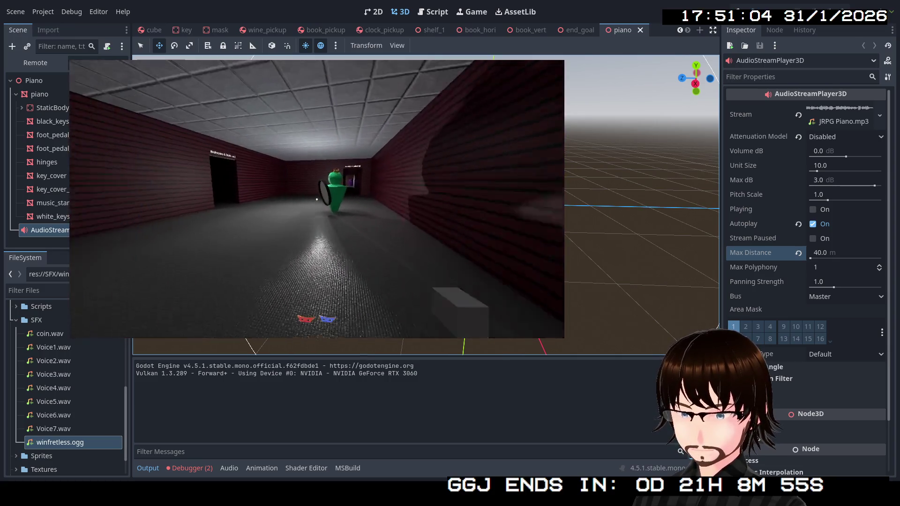
{"action": "key", "text": "w"}
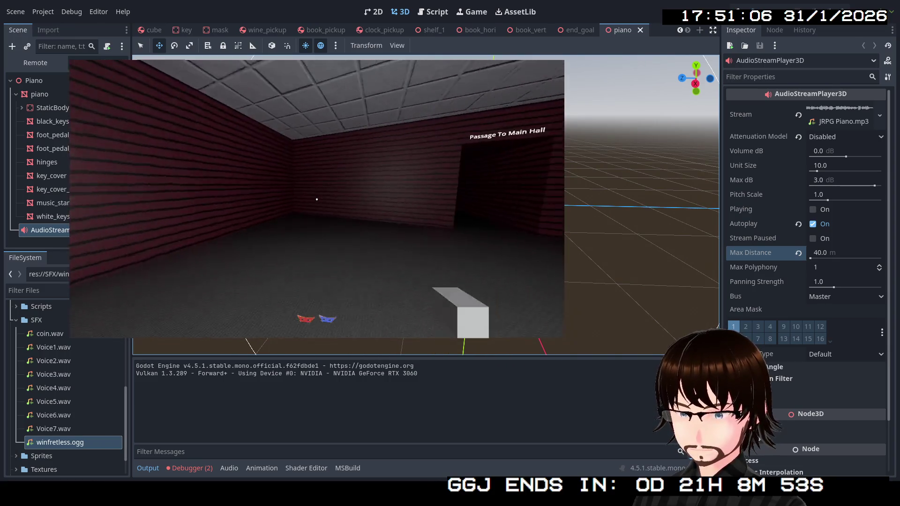
{"action": "key", "text": "w"}
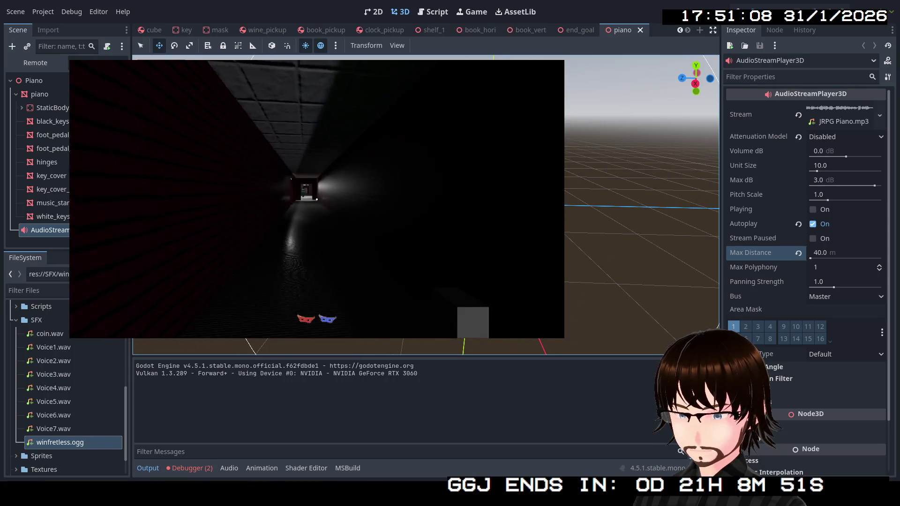
{"action": "key", "text": "w"}
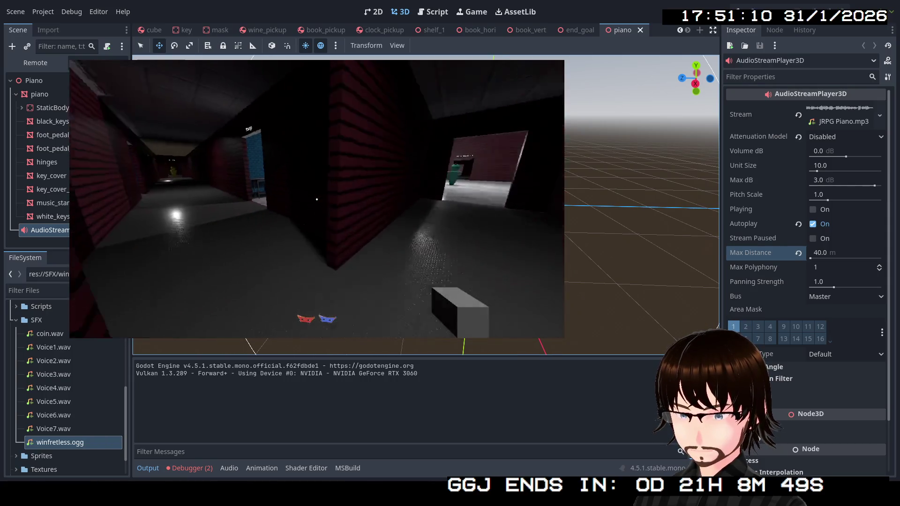
{"action": "key", "text": "w"}
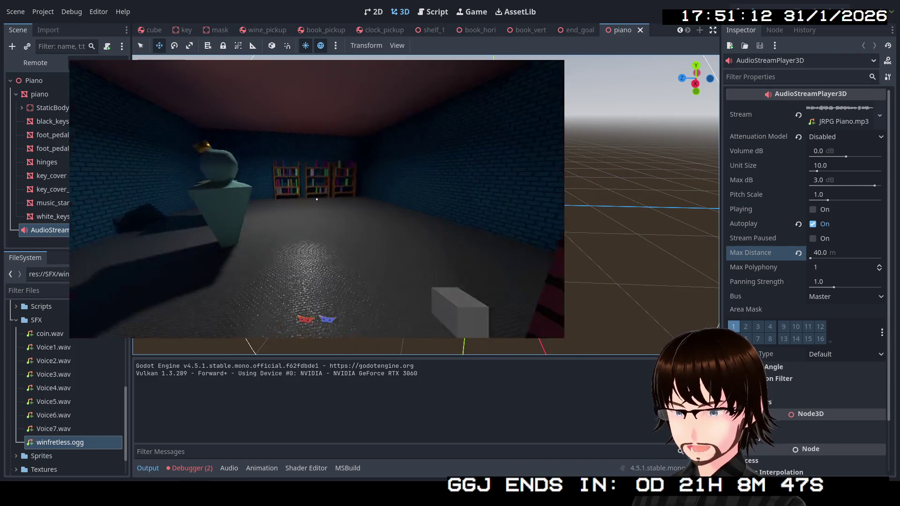
{"action": "key", "text": "Escape"}
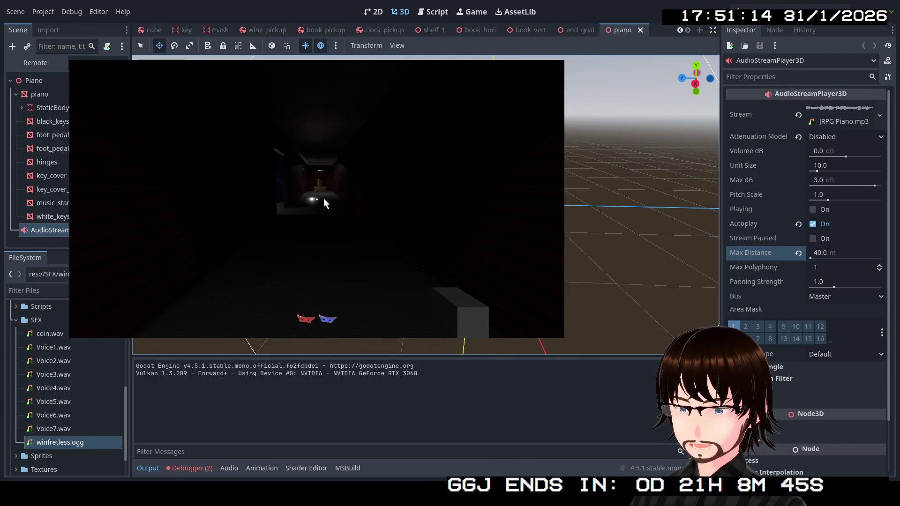
{"action": "left_click", "coordinate": [324, 198]}
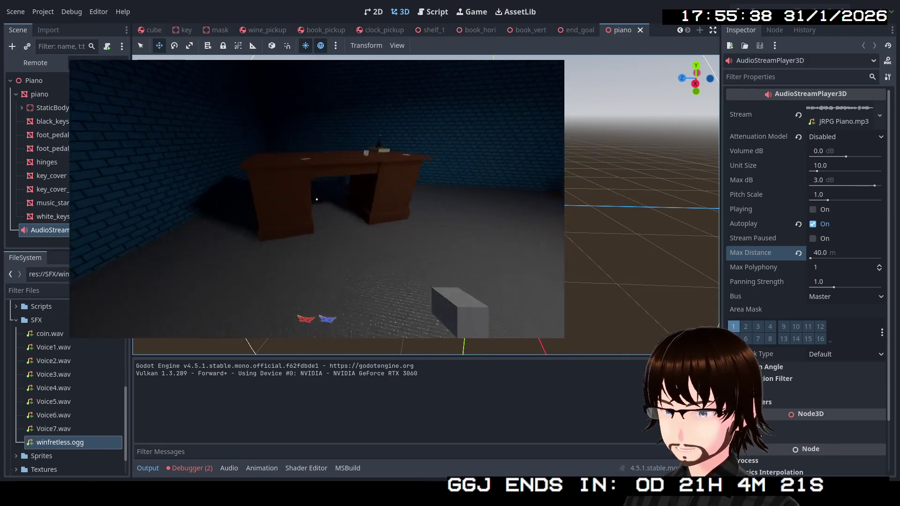
- Walk through the table room and statue halls toward the Passage To Main Hall and marble room
{"action": "key", "text": "w"}
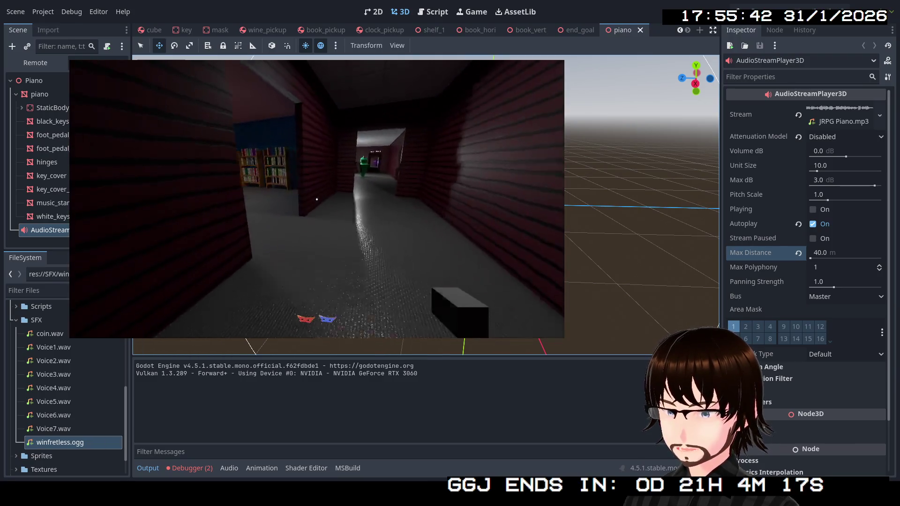
{"action": "key", "text": "w"}
{"action": "key", "text": "w"}
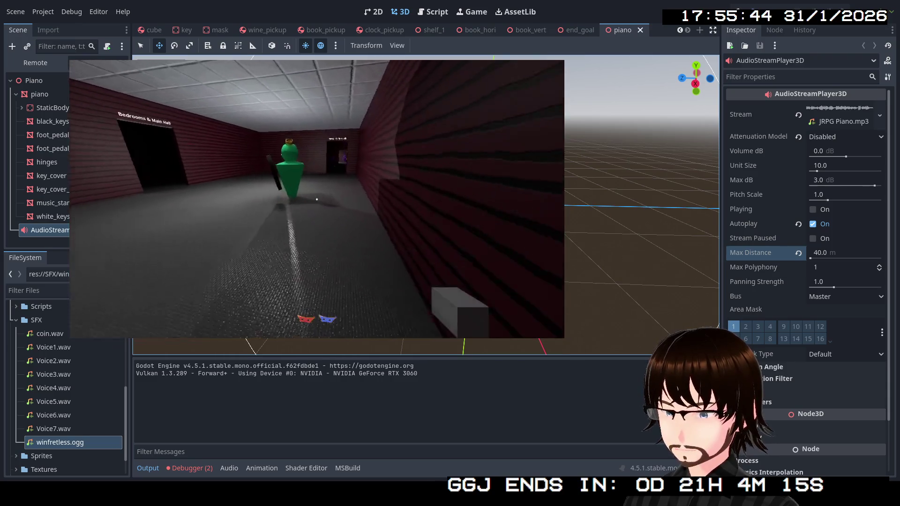
{"action": "key", "text": "w"}
{"action": "key", "text": "w"}
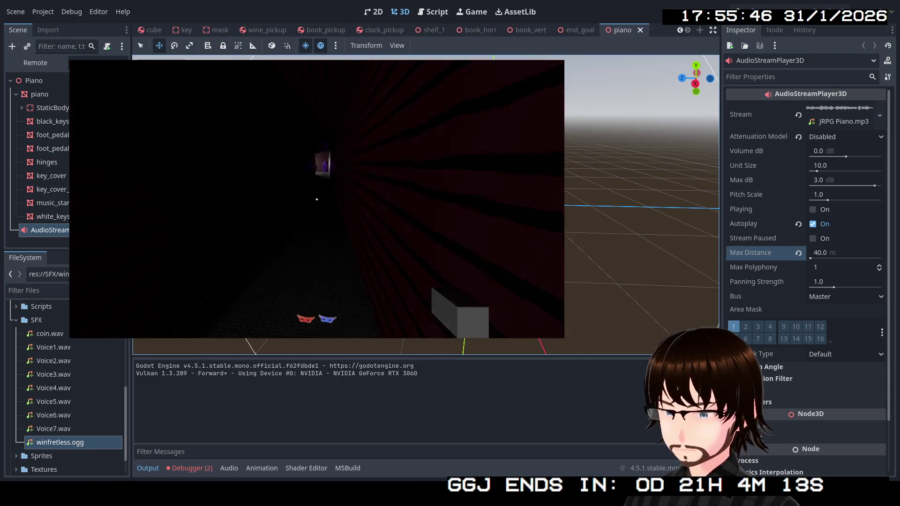
{"action": "key", "text": "w"}
{"action": "key", "text": "w"}
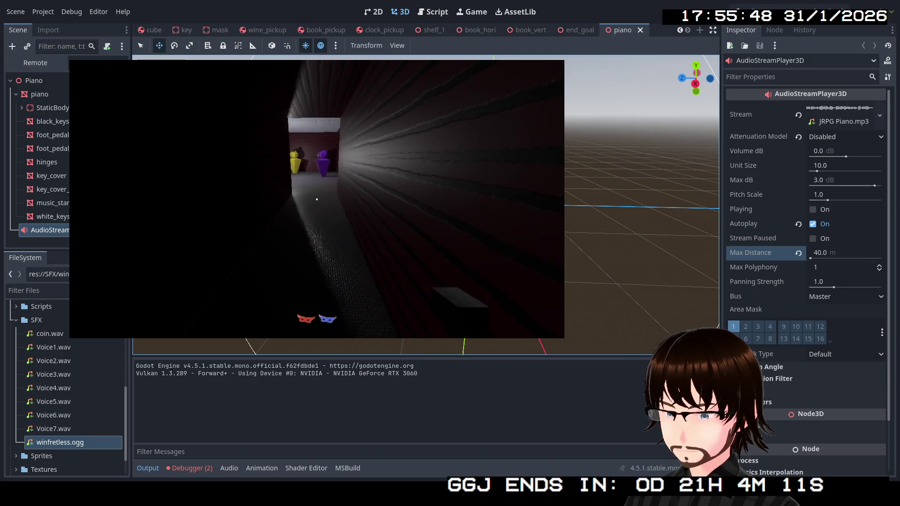
{"action": "key", "text": "w"}
{"action": "key", "text": "w"}
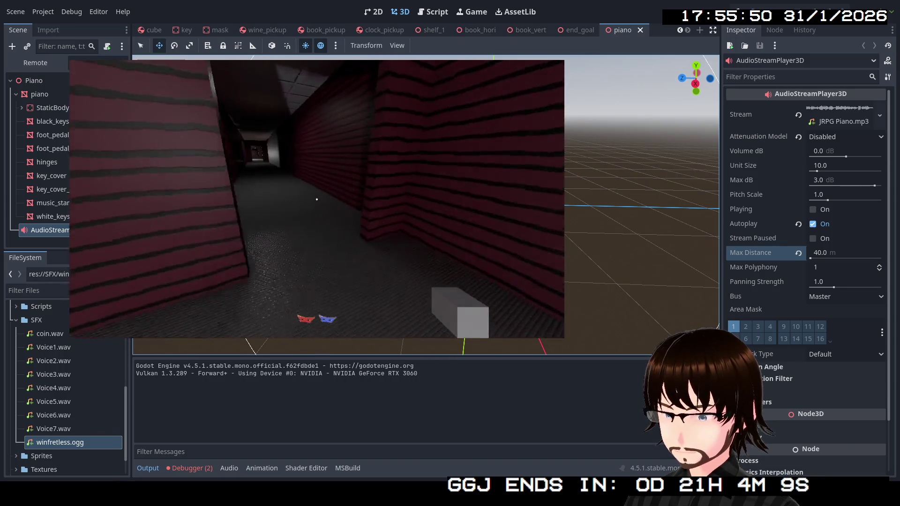
{"action": "key", "text": "w"}
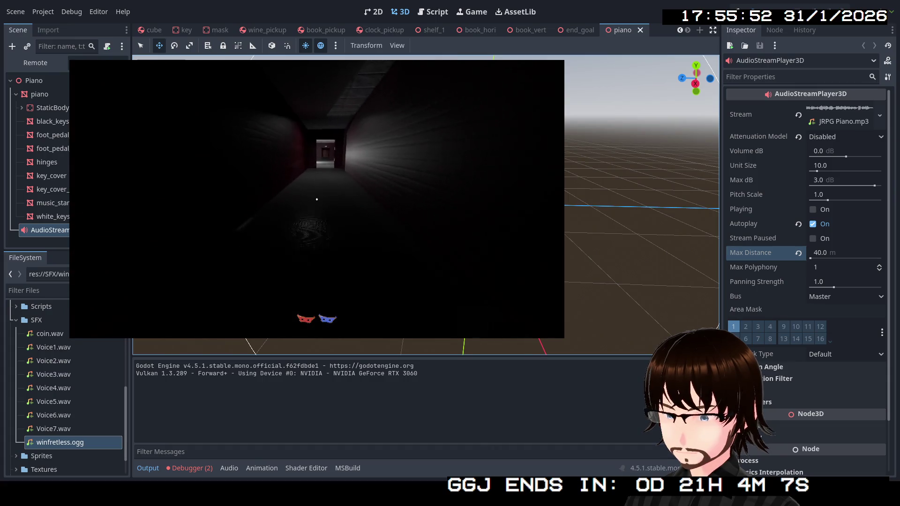
{"action": "key", "text": "w"}
{"action": "key", "text": "w"}
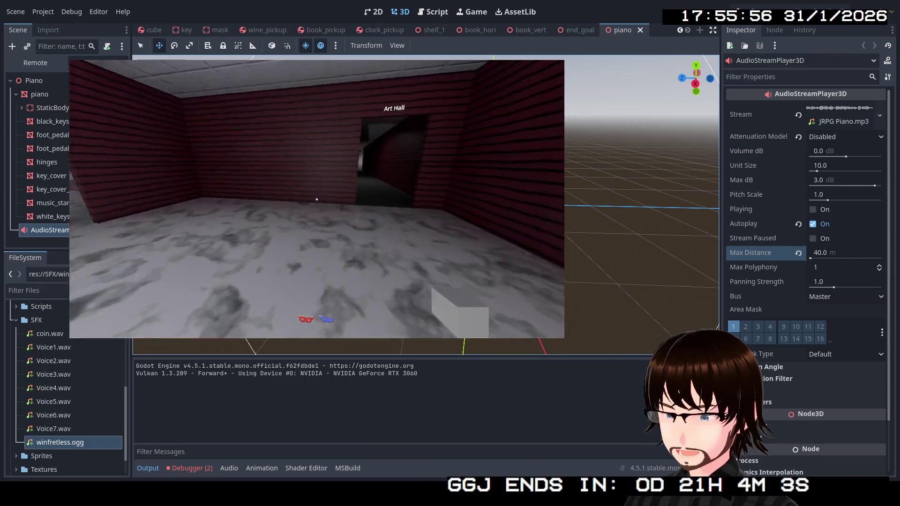
{"action": "key", "text": "w"}
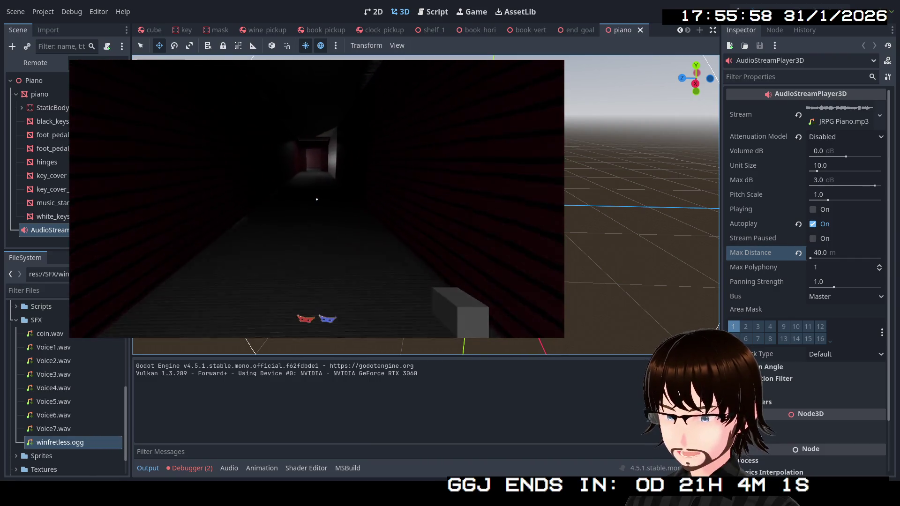
{"action": "key", "text": "w"}
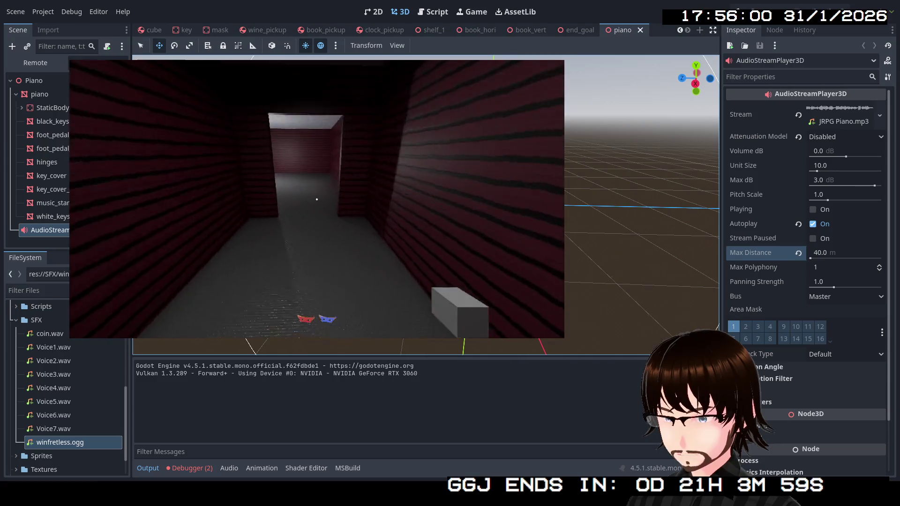
{"action": "key", "text": "w"}
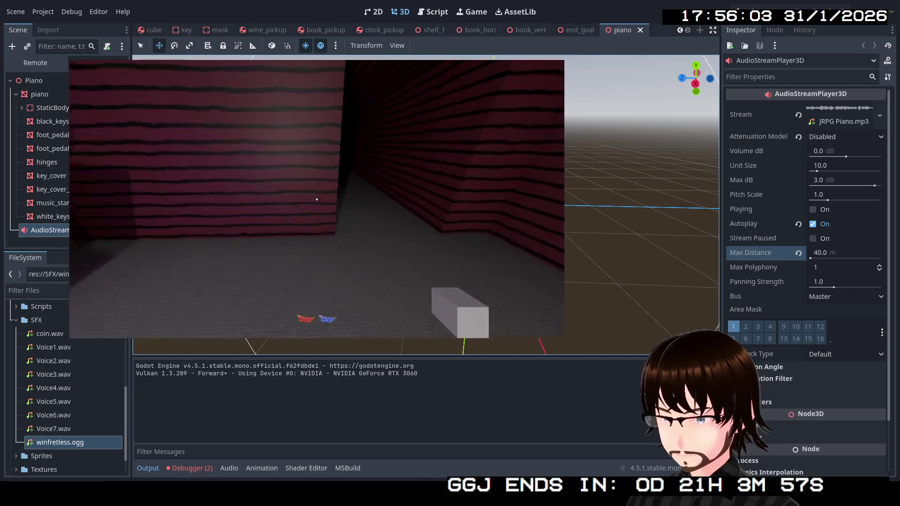
- Continue down the striped corridor to the blue-brick study, then up to the desk
{"action": "mouse_move", "coordinate": [317, 199]}
{"action": "key", "text": "w"}
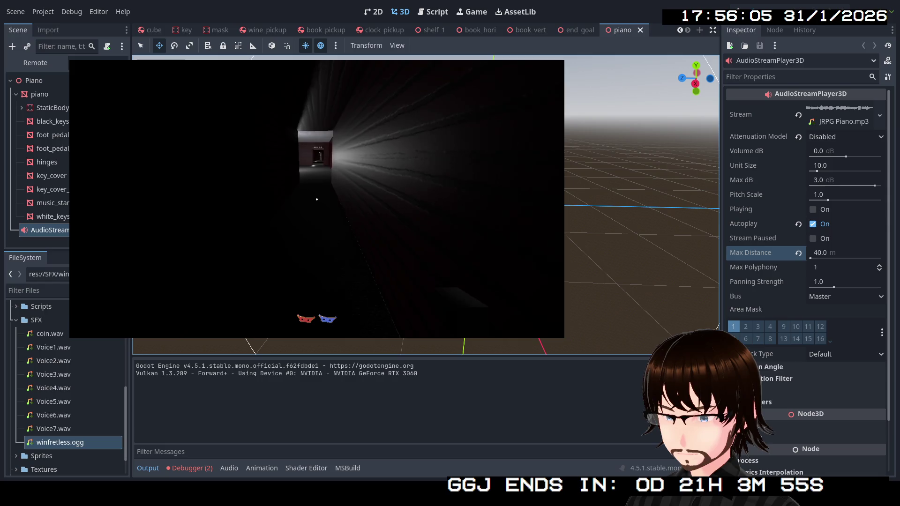
{"action": "key", "text": "w"}
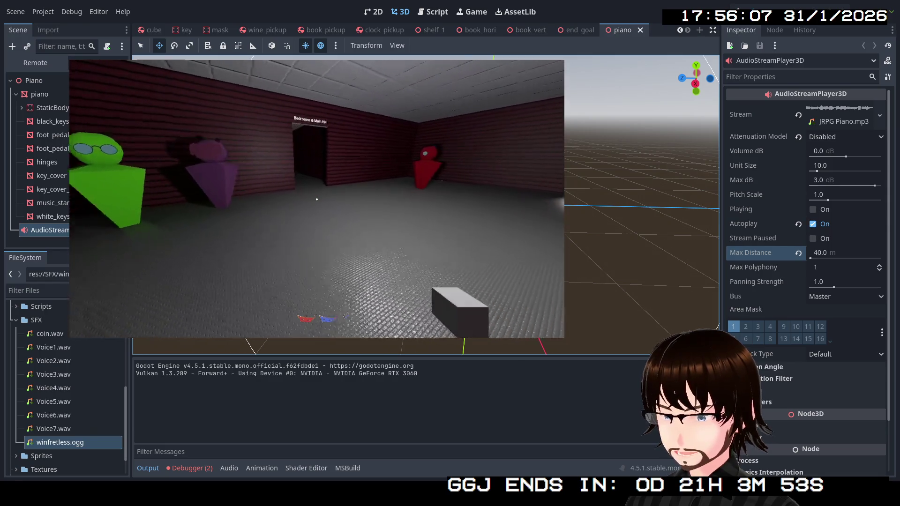
{"action": "key", "text": "w"}
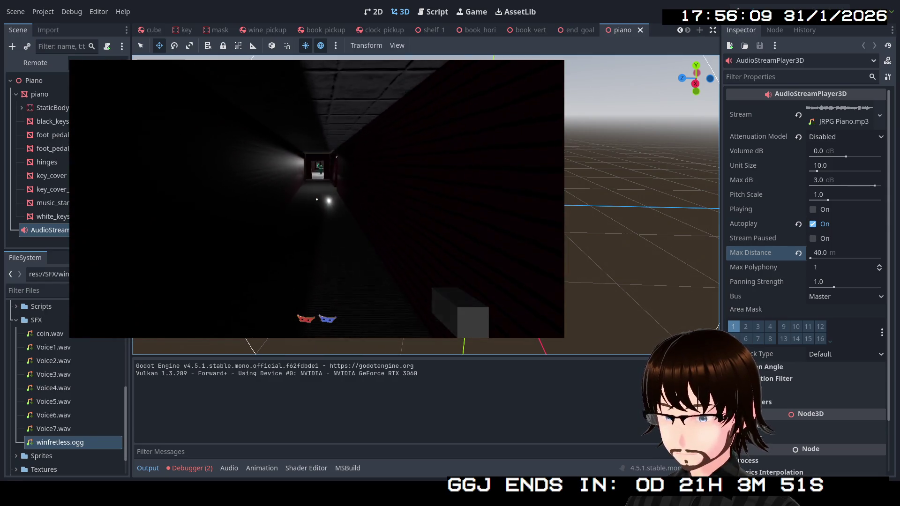
{"action": "key", "text": "w"}
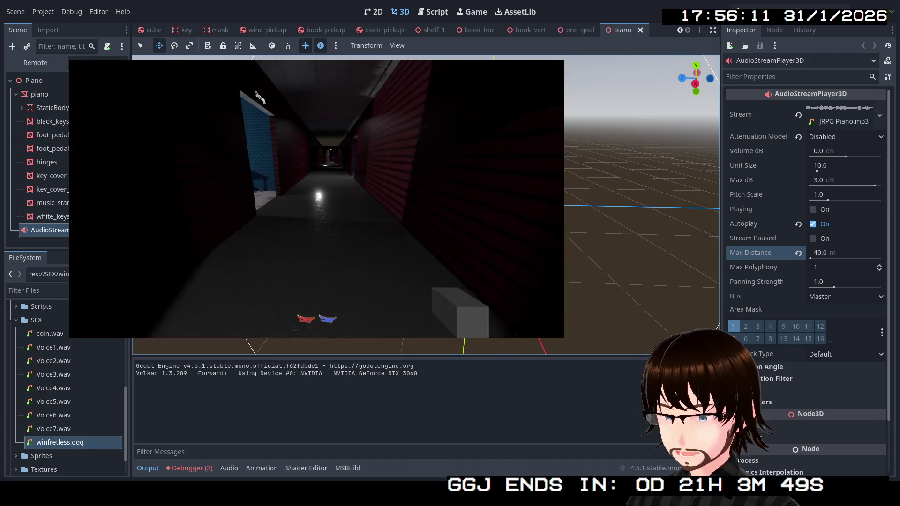
{"action": "key", "text": "w"}
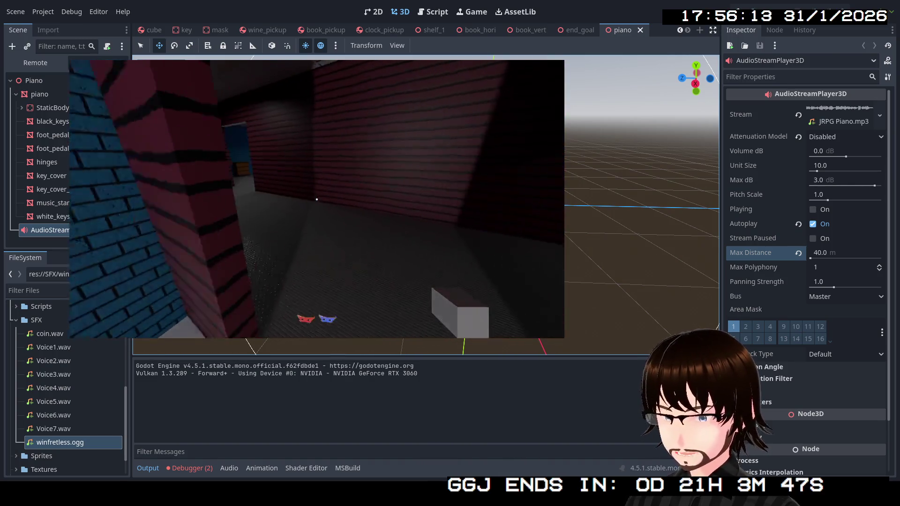
{"action": "key", "text": "w"}
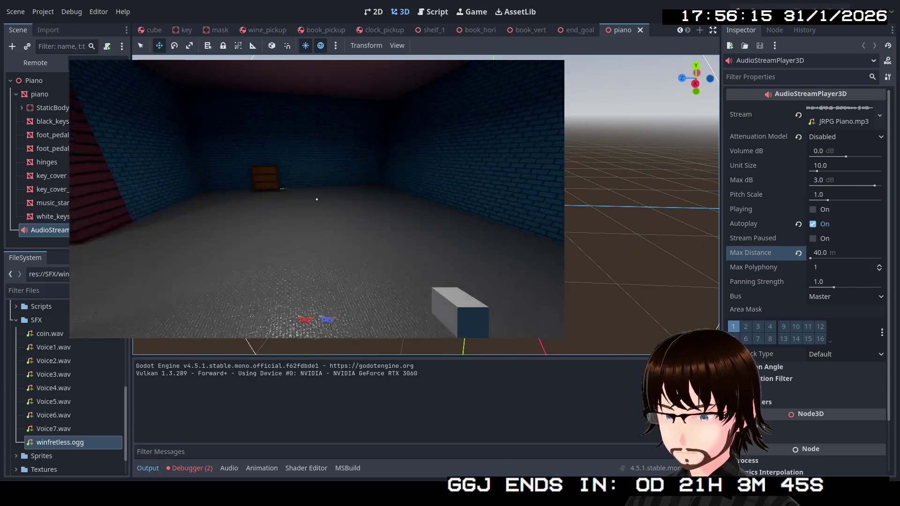
{"action": "key", "text": "w"}
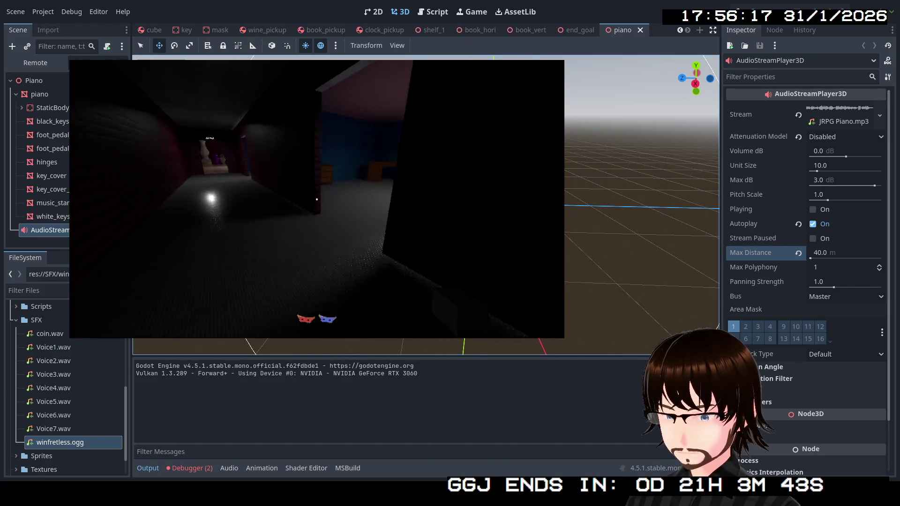
{"action": "key", "text": "w"}
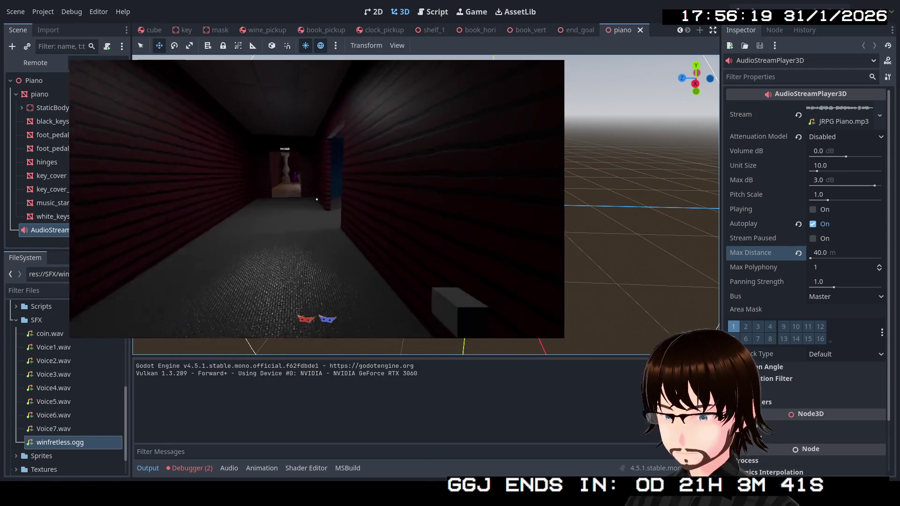
{"action": "key", "text": "w"}
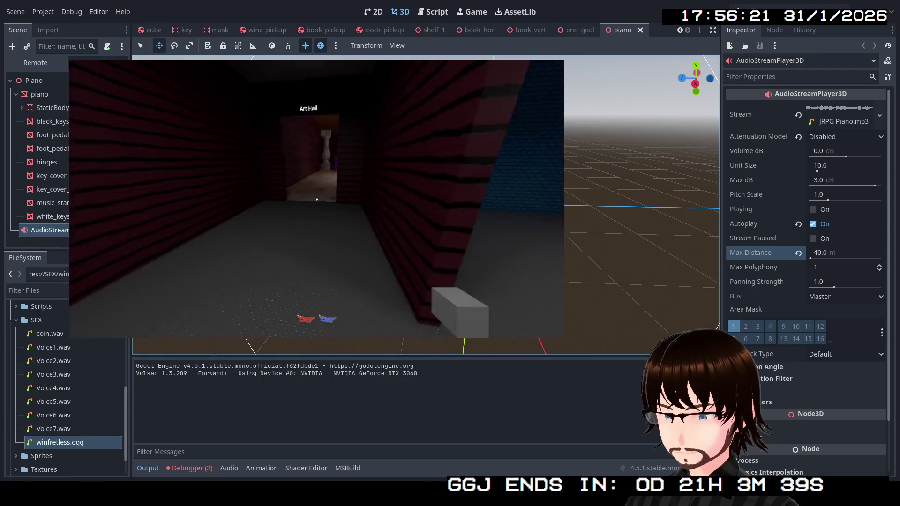
{"action": "key", "text": "w"}
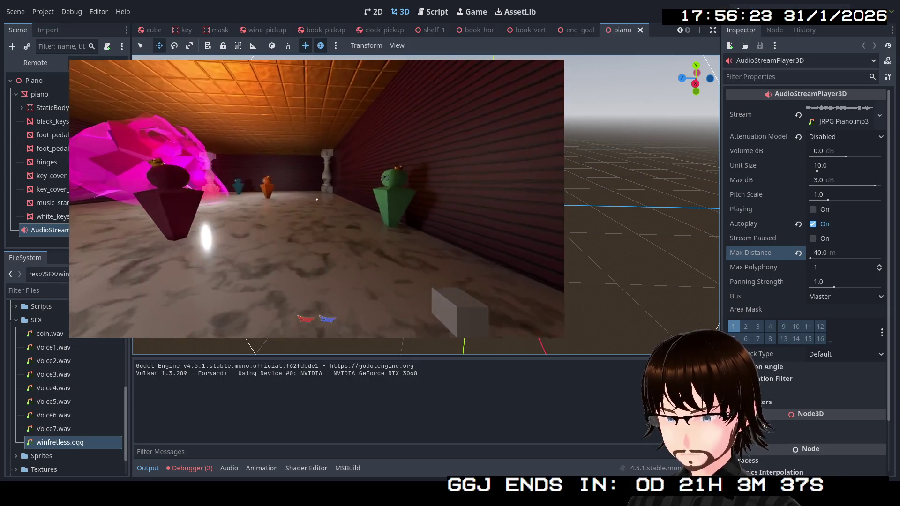
{"action": "key", "text": "w"}
{"action": "key", "text": "w"}
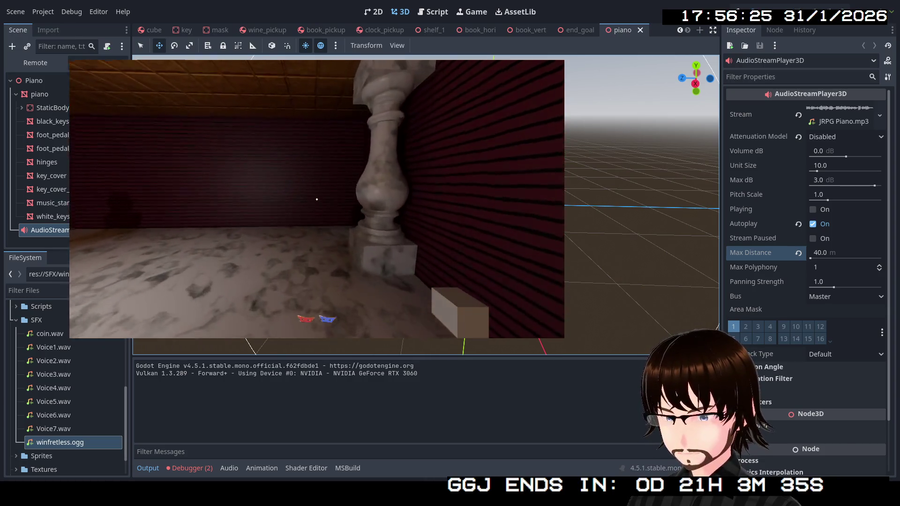
{"action": "key", "text": "w"}
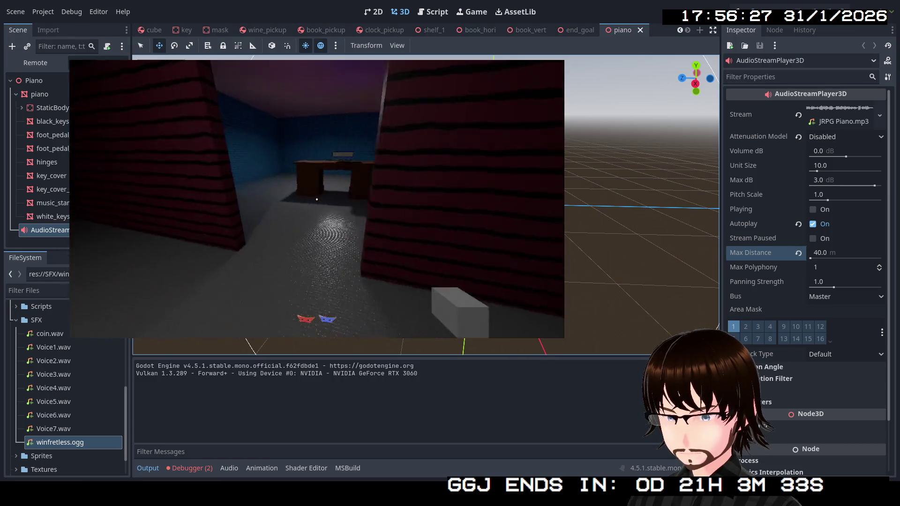
- Pick up the book from the desk and add the green mask to the inventory
{"action": "key", "text": "e"}
{"action": "key", "text": "s"}
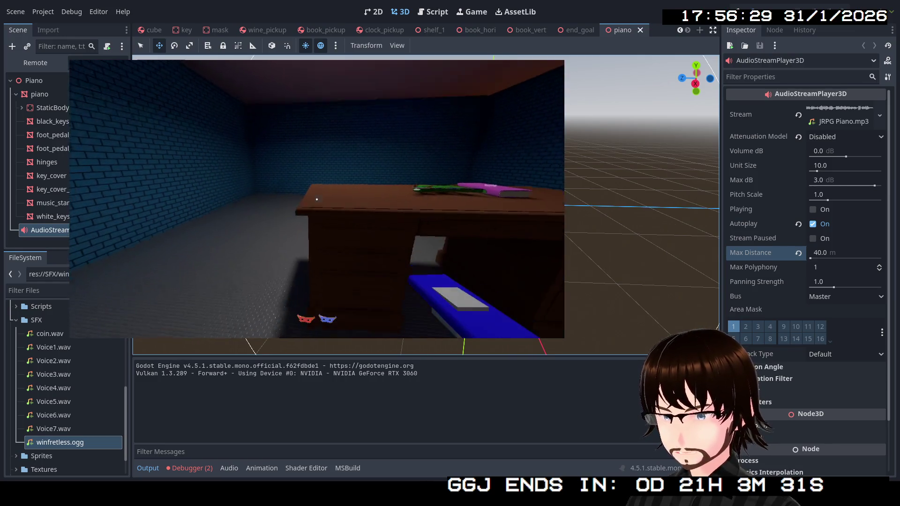
{"action": "key", "text": "e"}
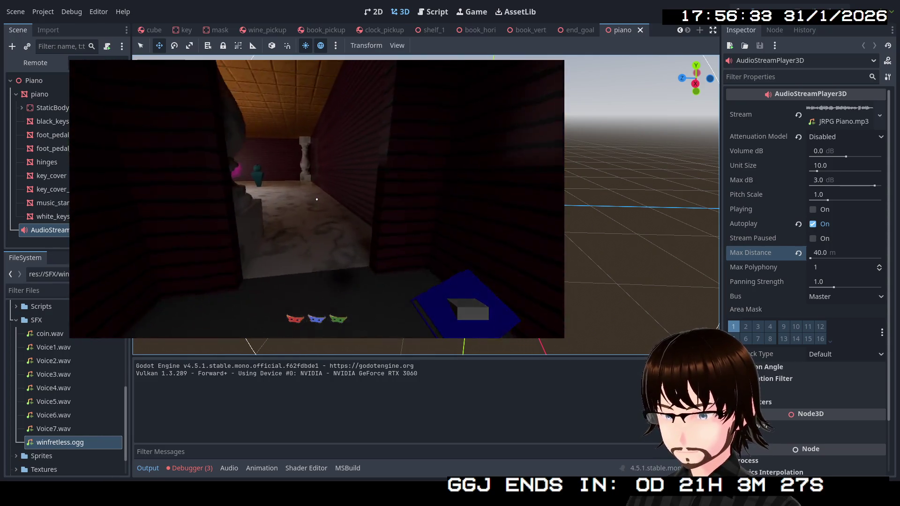
- Walk through the pillared hall and Bedrooms & Party Hall doorway into the statue hall
{"action": "key", "text": "w"}
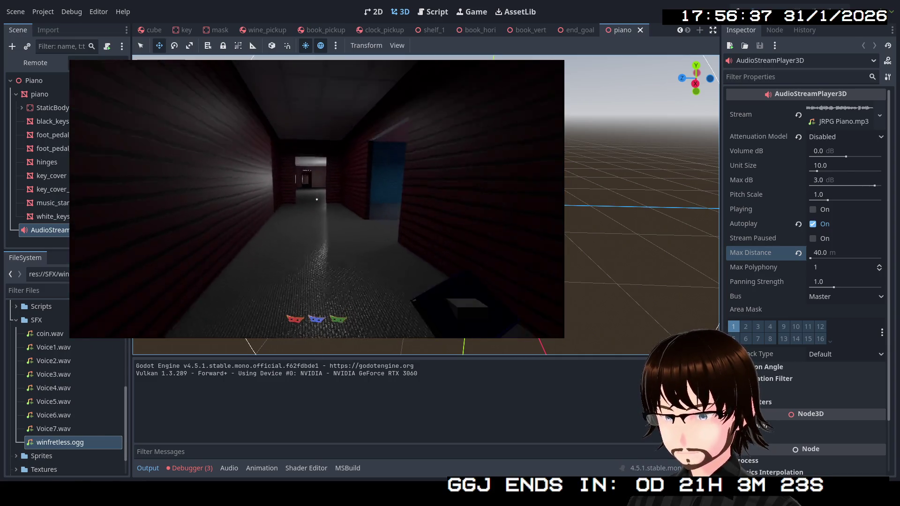
{"action": "key", "text": "w"}
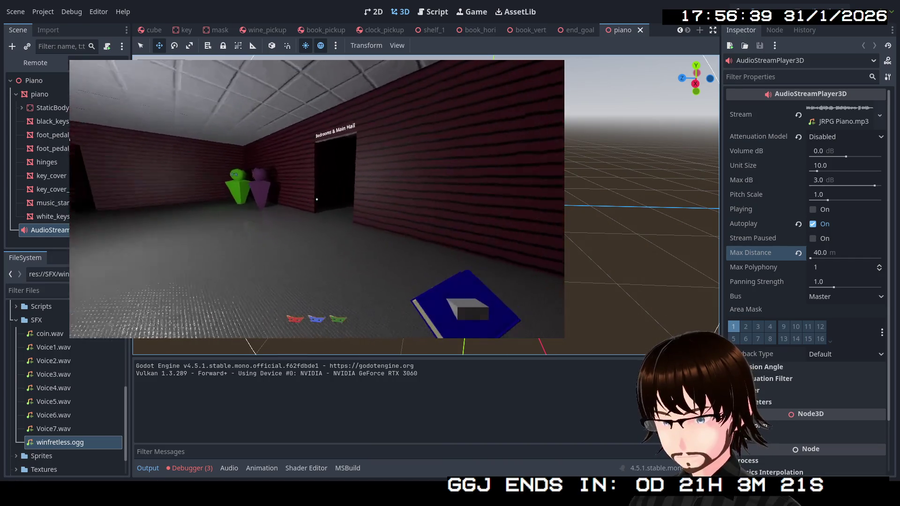
{"action": "key", "text": "w"}
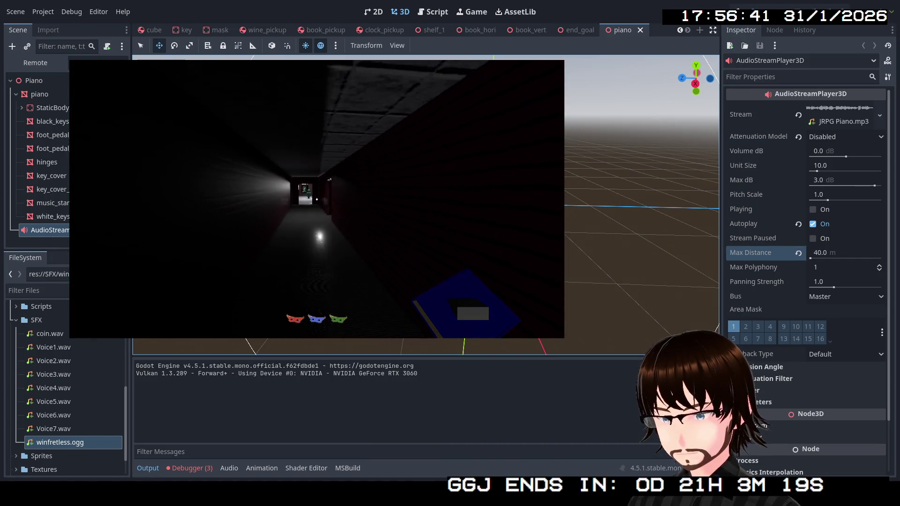
{"action": "key", "text": "w"}
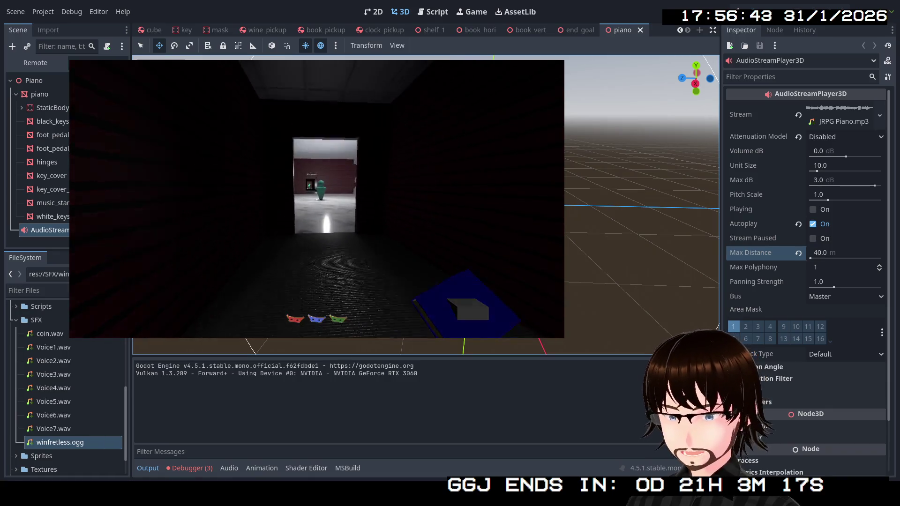
{"action": "key", "text": "w"}
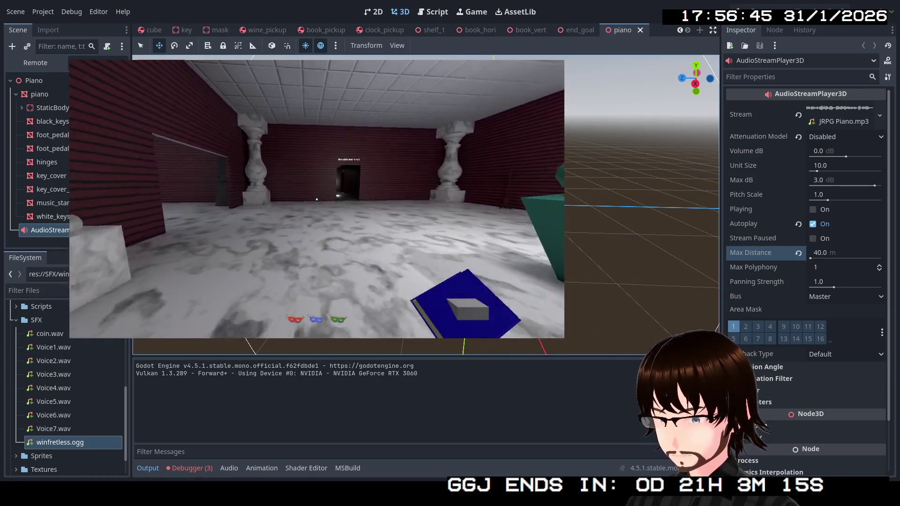
{"action": "key", "text": "w"}
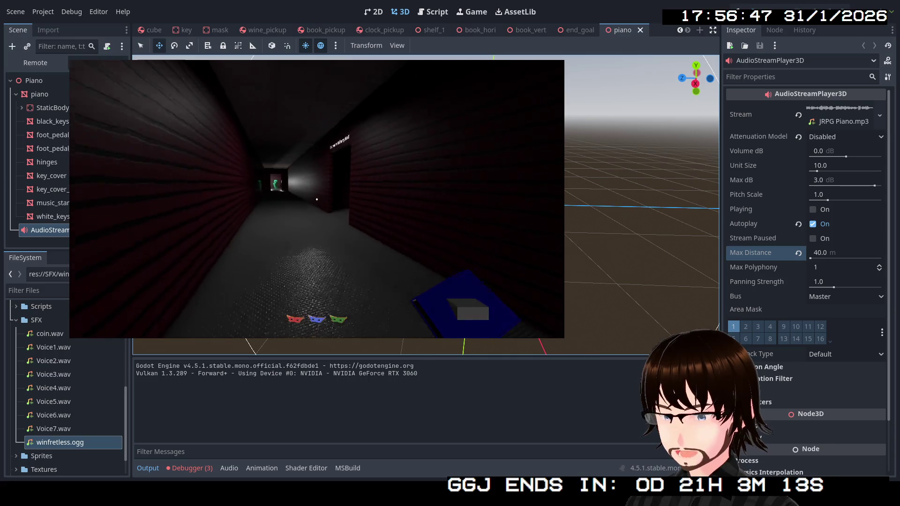
{"action": "key", "text": "w"}
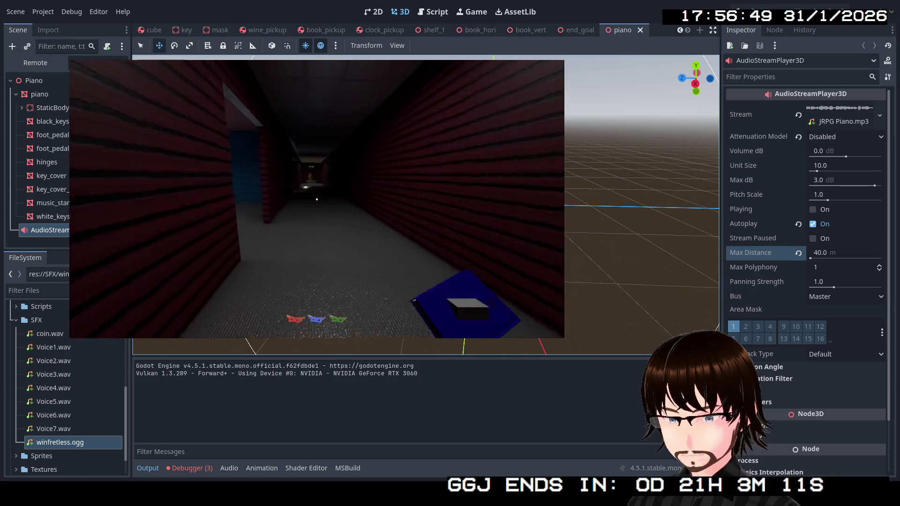
{"action": "key", "text": "w"}
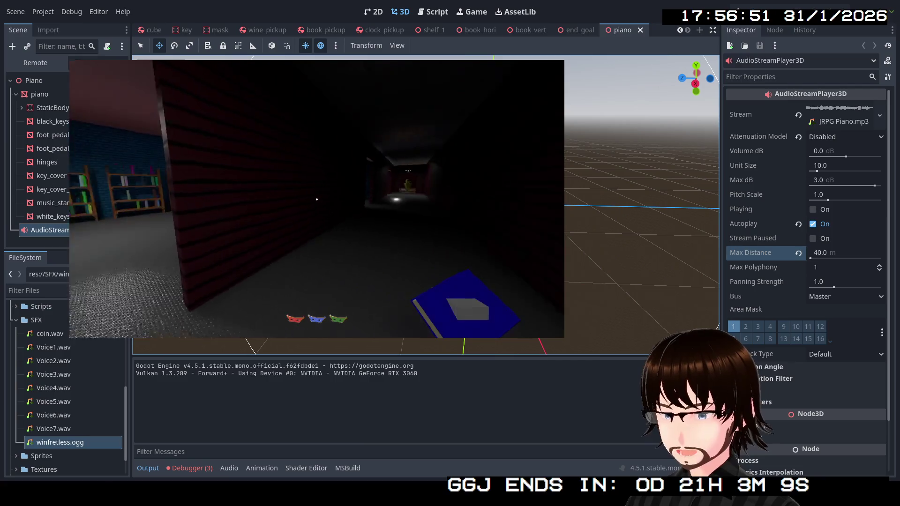
{"action": "key", "text": "w"}
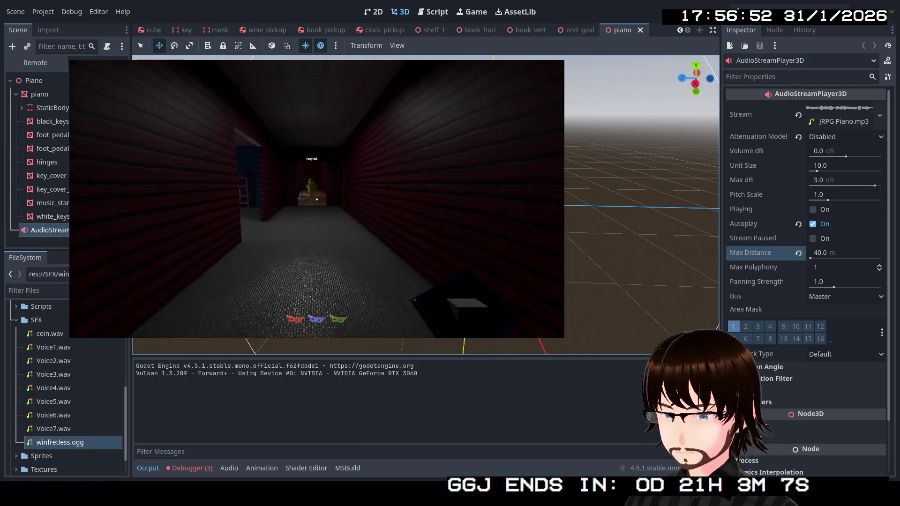
{"action": "key", "text": "w"}
{"action": "key", "text": "w"}
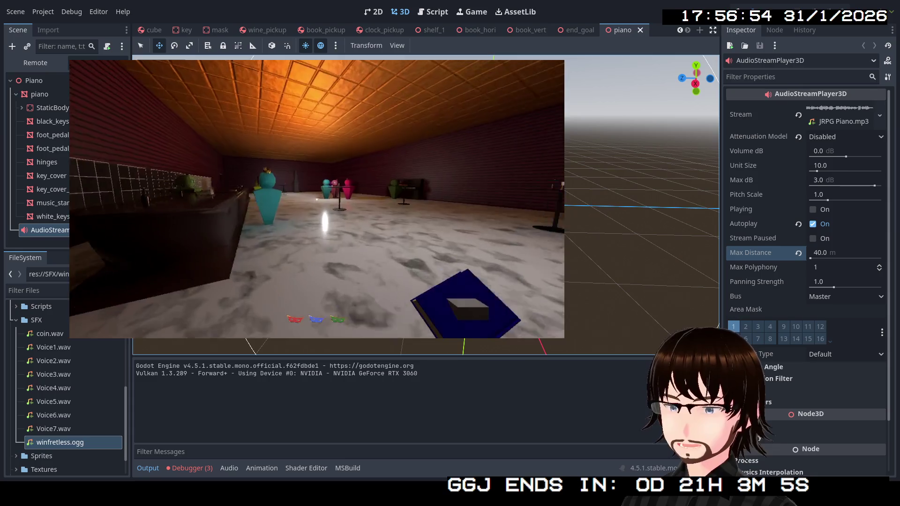
{"action": "key", "text": "w"}
- Continue down the brick corridor past Storage and through the pillared room to the dark red corridor
{"action": "key", "text": "w"}
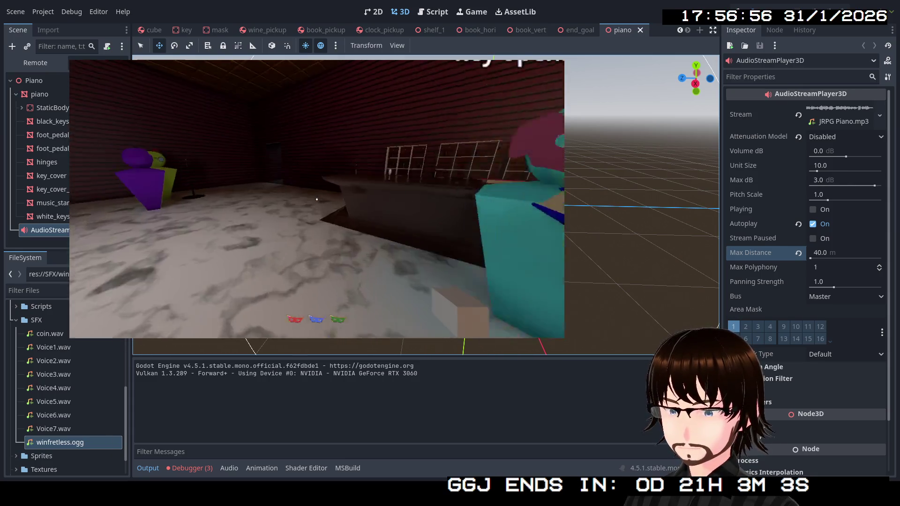
{"action": "key", "text": "w"}
{"action": "key", "text": "w"}
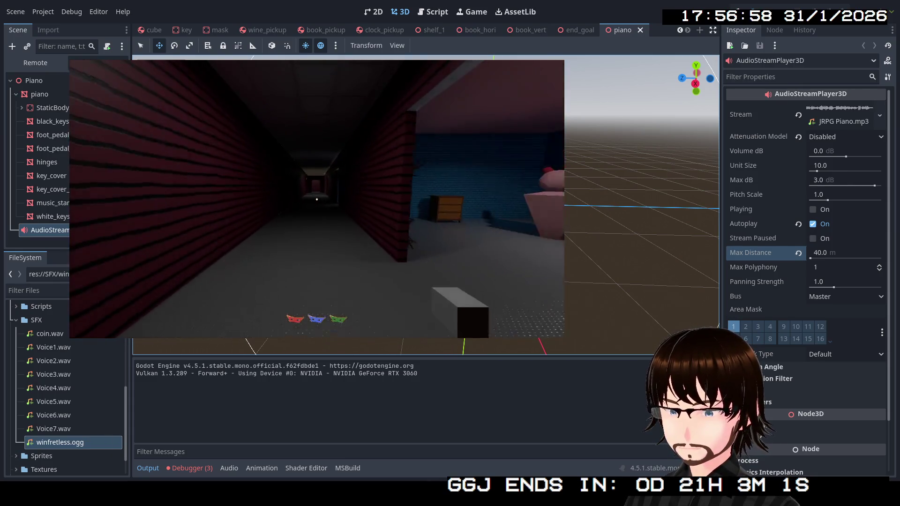
{"action": "key", "text": "w"}
{"action": "key", "text": "w"}
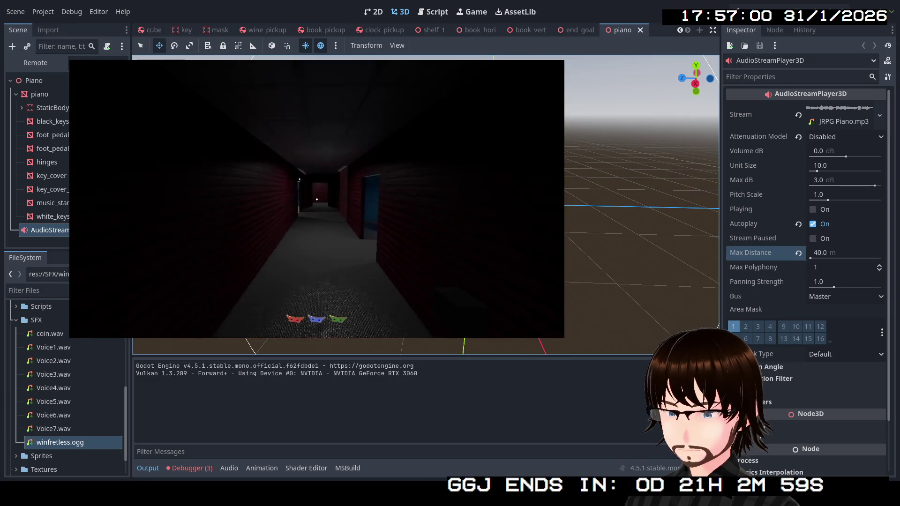
{"action": "key", "text": "w"}
{"action": "key", "text": "w"}
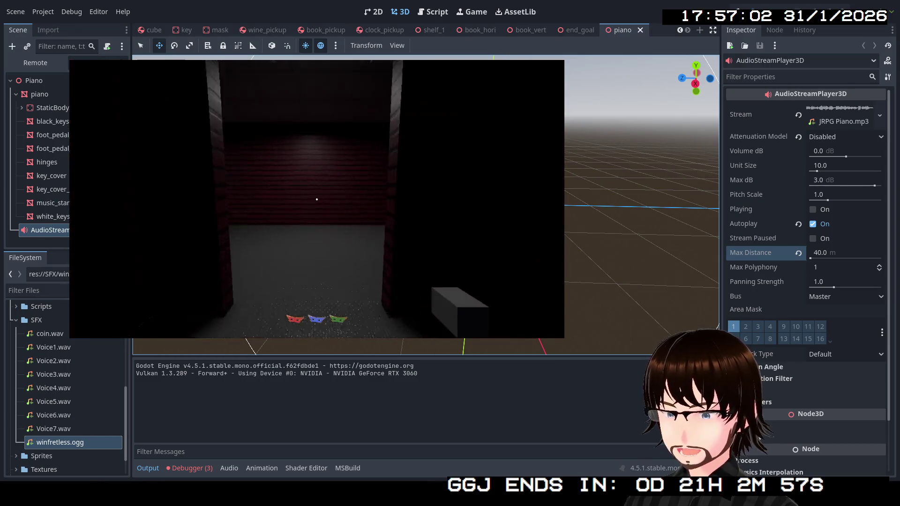
{"action": "key", "text": "w"}
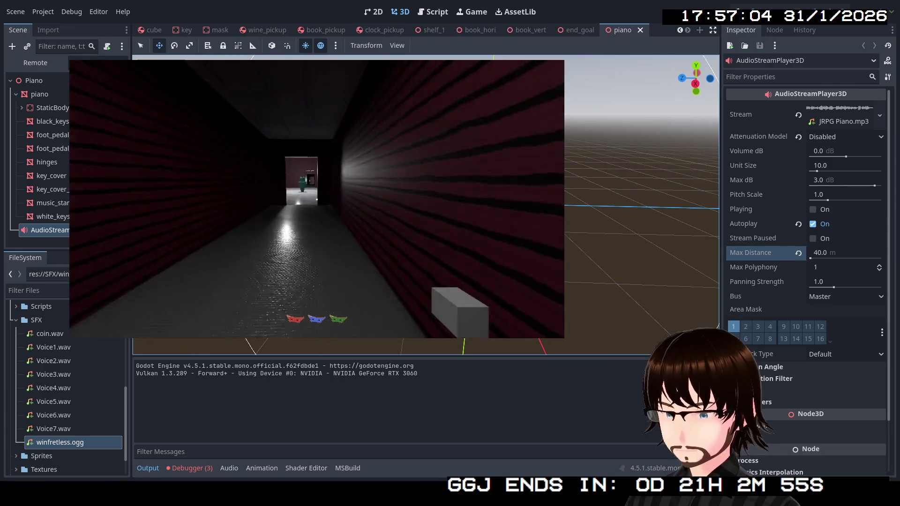
{"action": "key", "text": "w"}
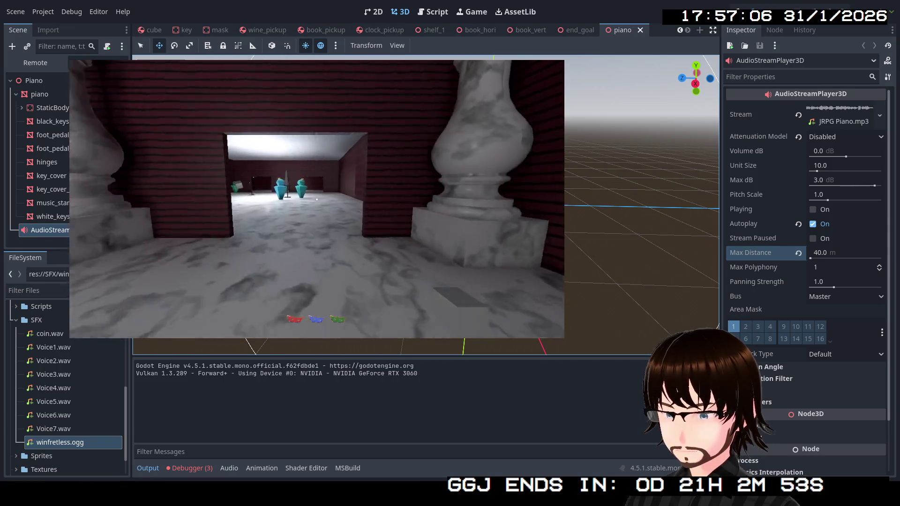
{"action": "key", "text": "w"}
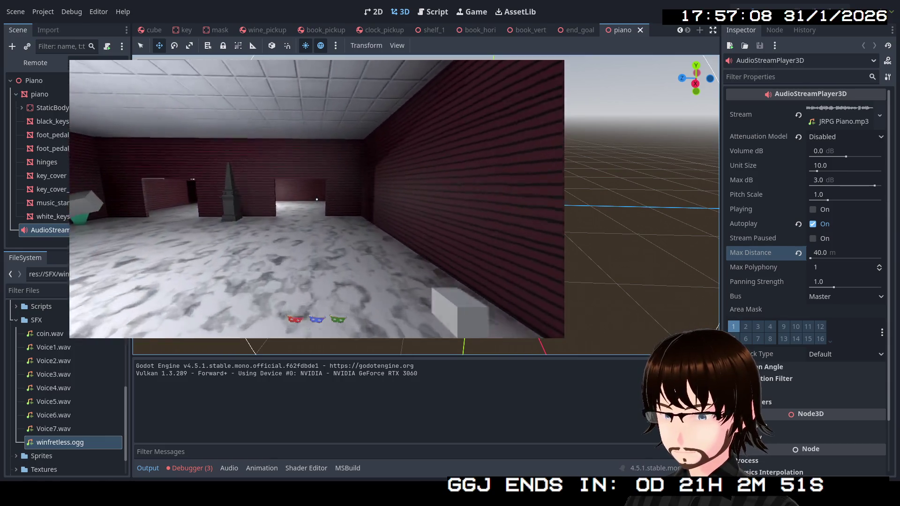
{"action": "key", "text": "w"}
{"action": "key", "text": "w"}
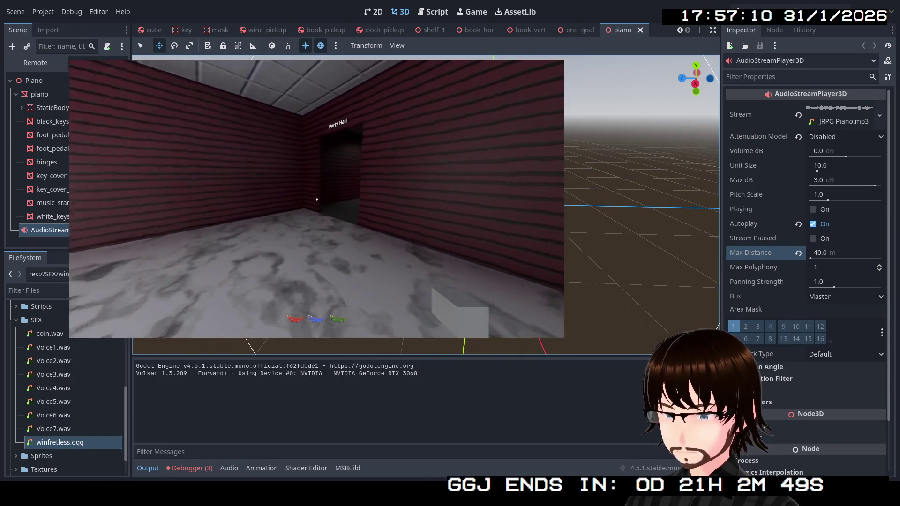
{"action": "key", "text": "w"}
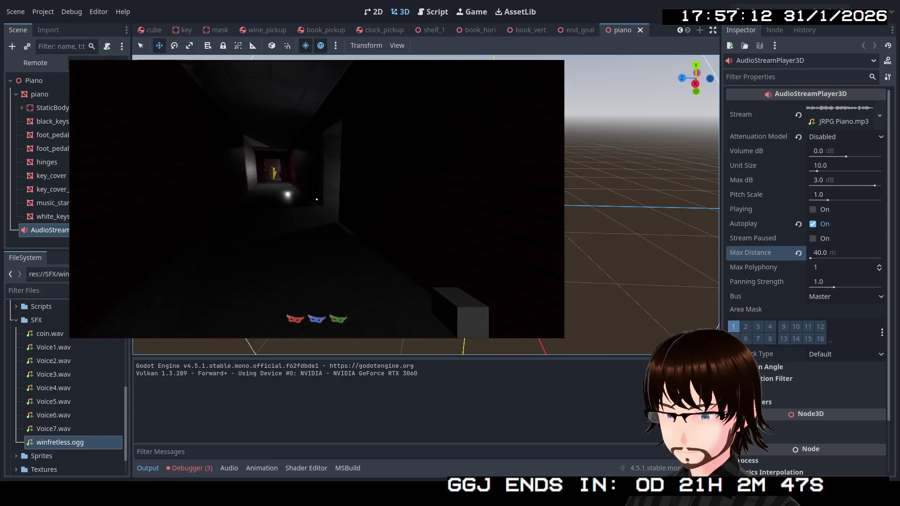
{"action": "key", "text": "w"}
{"action": "key", "text": "w"}
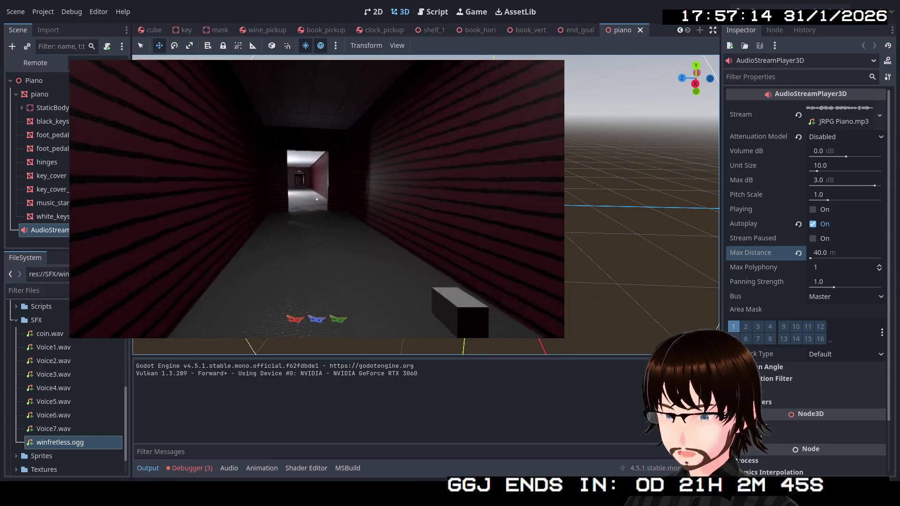
{"action": "key", "text": "w"}
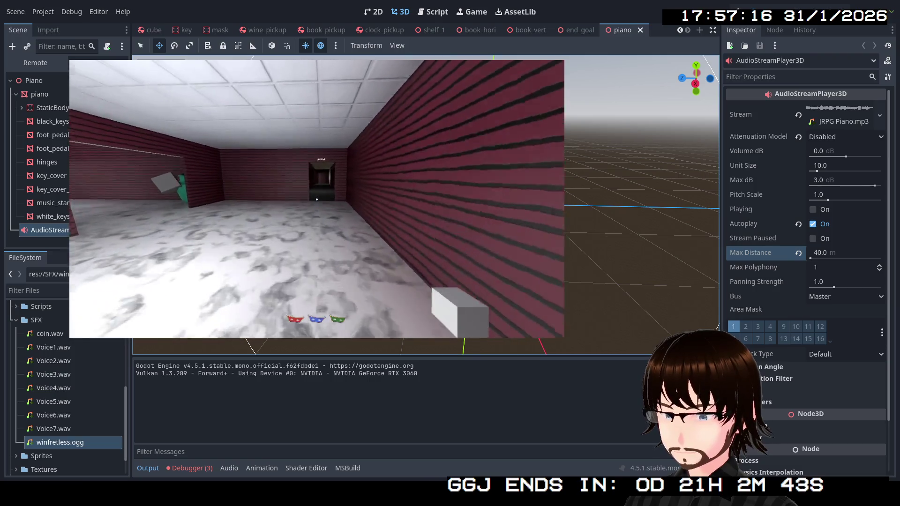
- Walk down the dark Art Hall corridor, past the Three Masks door into the dark room
{"action": "key", "text": "w"}
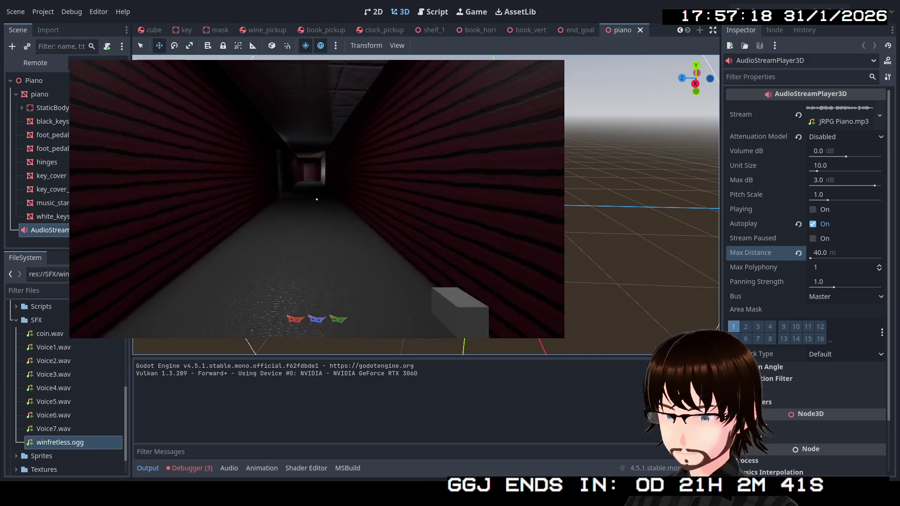
{"action": "key", "text": "w"}
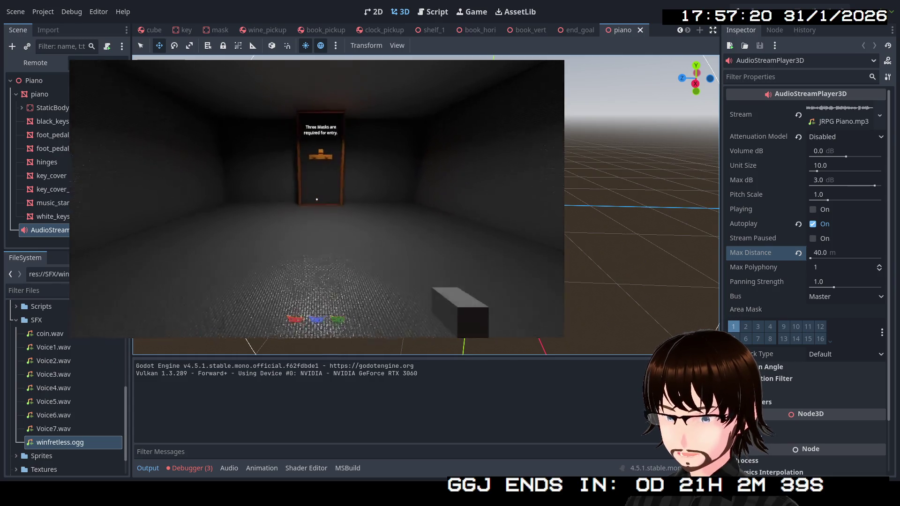
{"action": "key", "text": "w"}
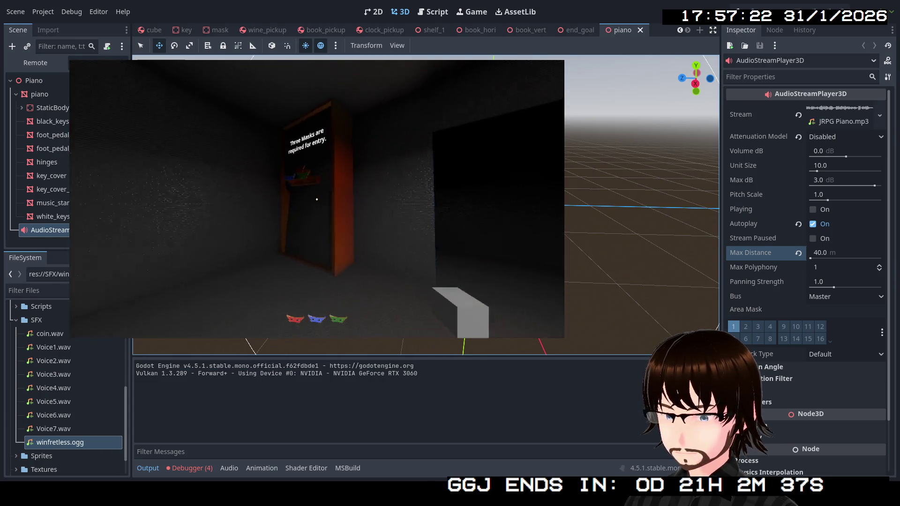
{"action": "key", "text": "w"}
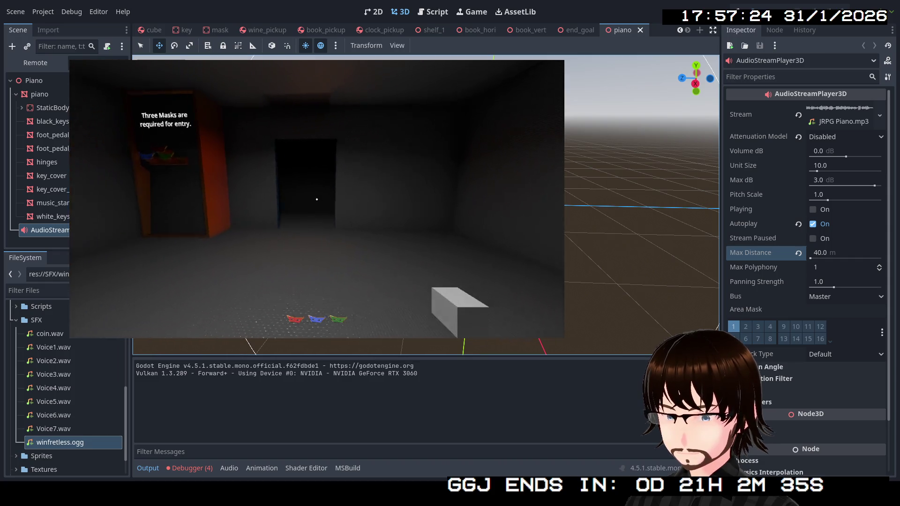
{"action": "key", "text": "w"}
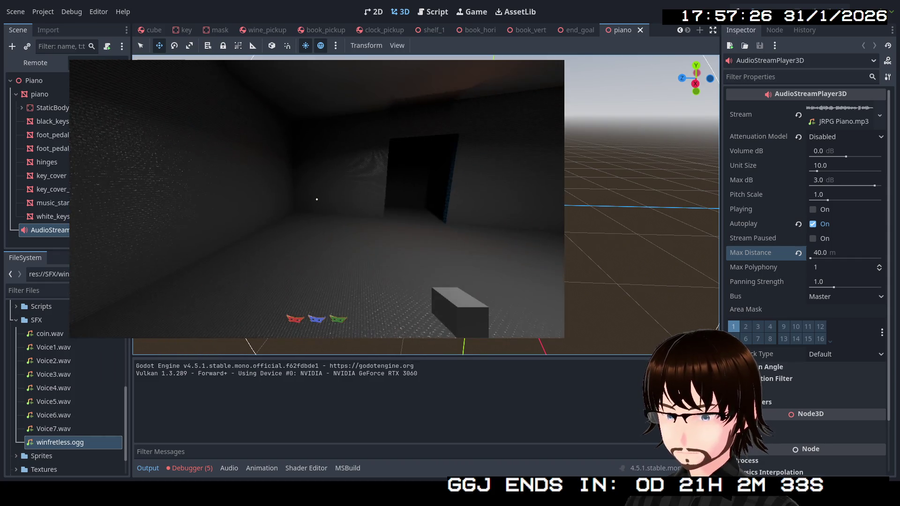
{"action": "key", "text": "w"}
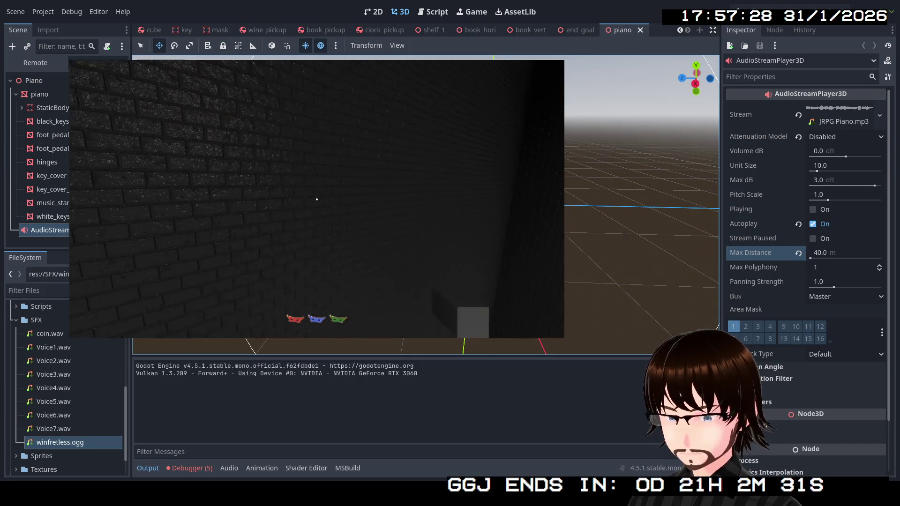
{"action": "key", "text": "w"}
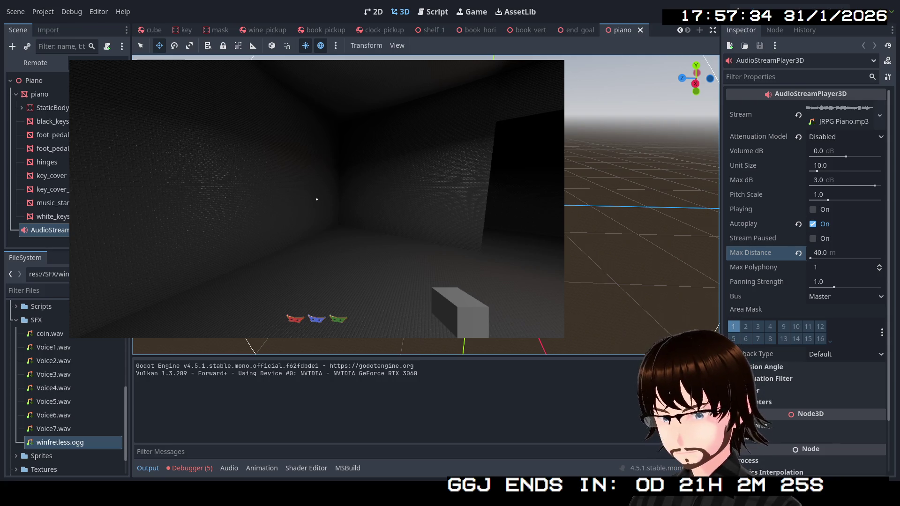
- In the Remote scene tree, expand MainNode > Locks > EndGoal and inspect its live Area3D
{"action": "left_click", "coordinate": [39, 65]}
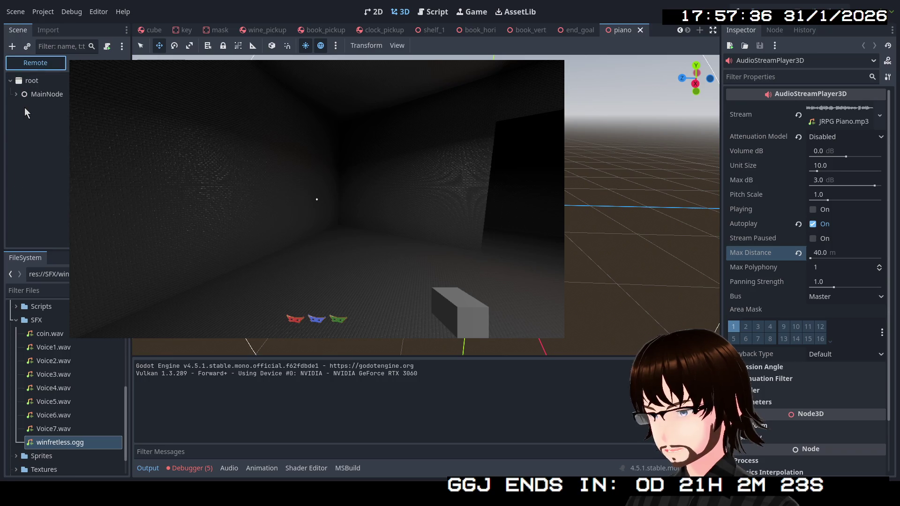
{"action": "left_click", "coordinate": [16, 95]}
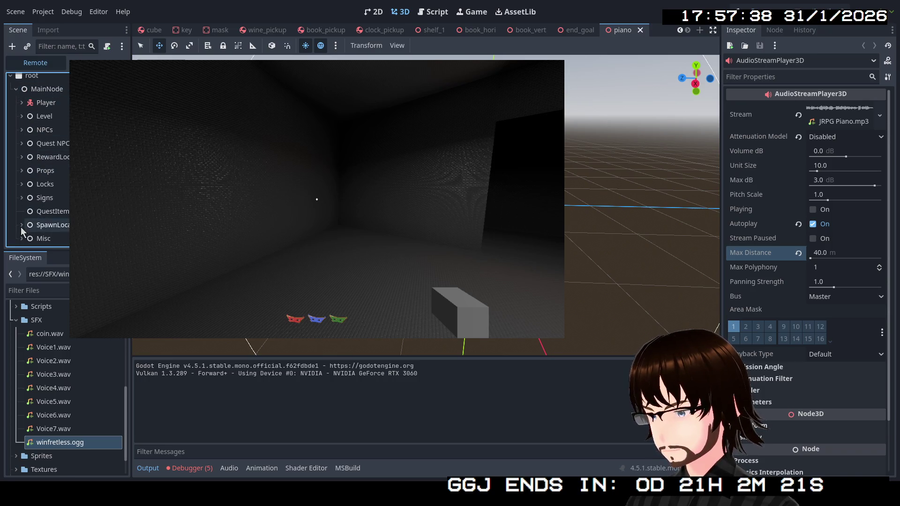
{"action": "left_click", "coordinate": [21, 184]}
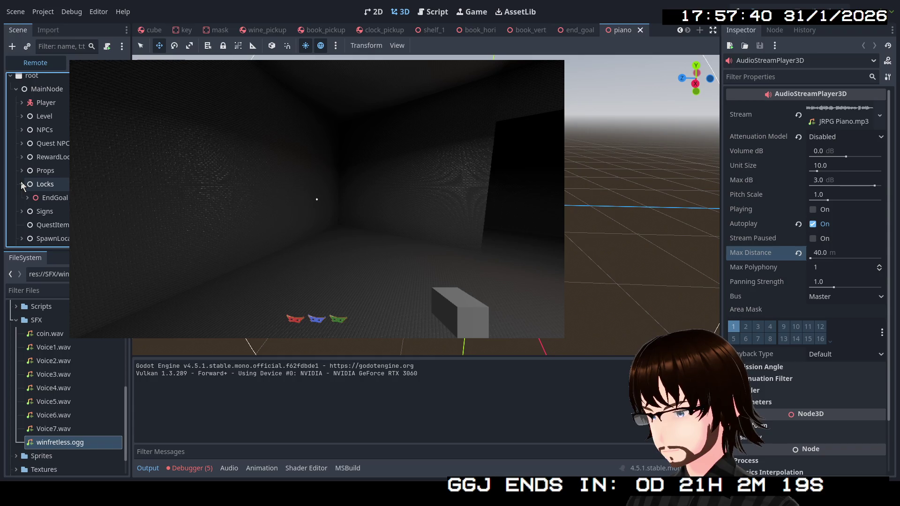
{"action": "left_click", "coordinate": [27, 199]}
{"action": "scroll", "coordinate": [60, 209], "scroll_direction": "down", "scroll_amount": 2}
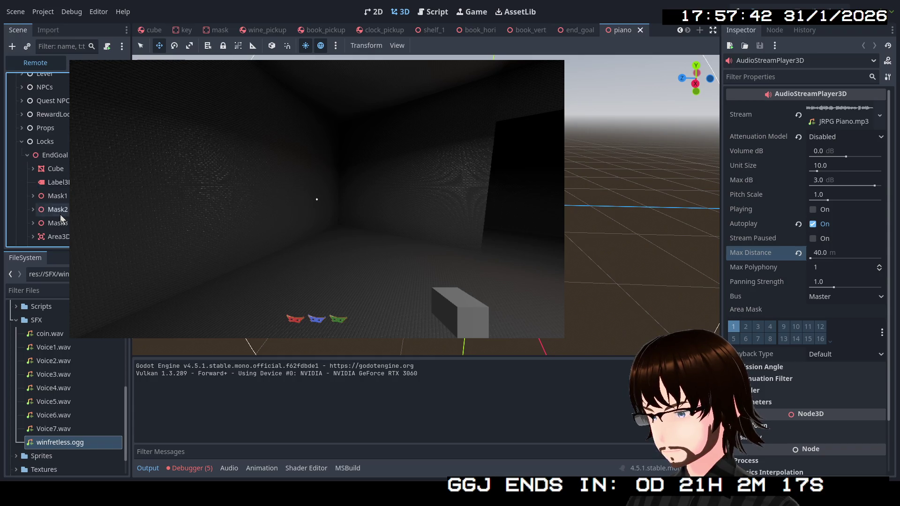
{"action": "left_click", "coordinate": [58, 236]}
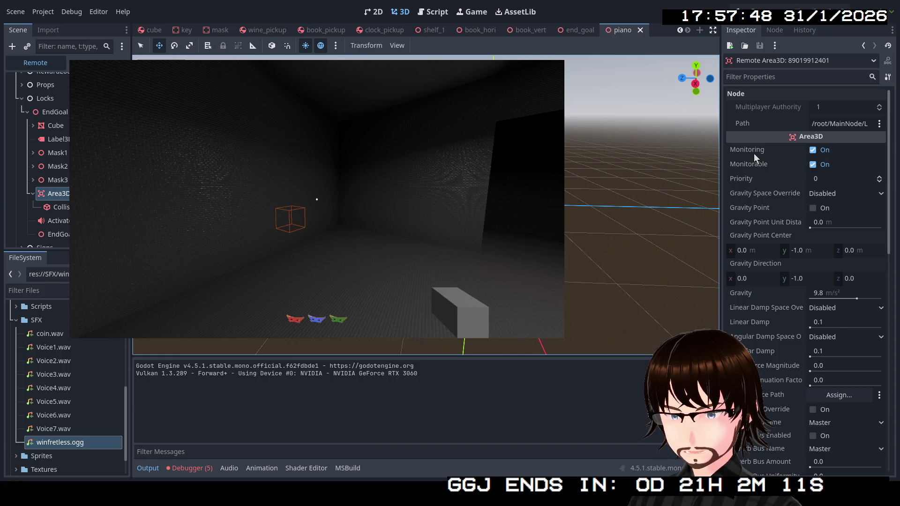
{"action": "mouse_move", "coordinate": [754, 153]}
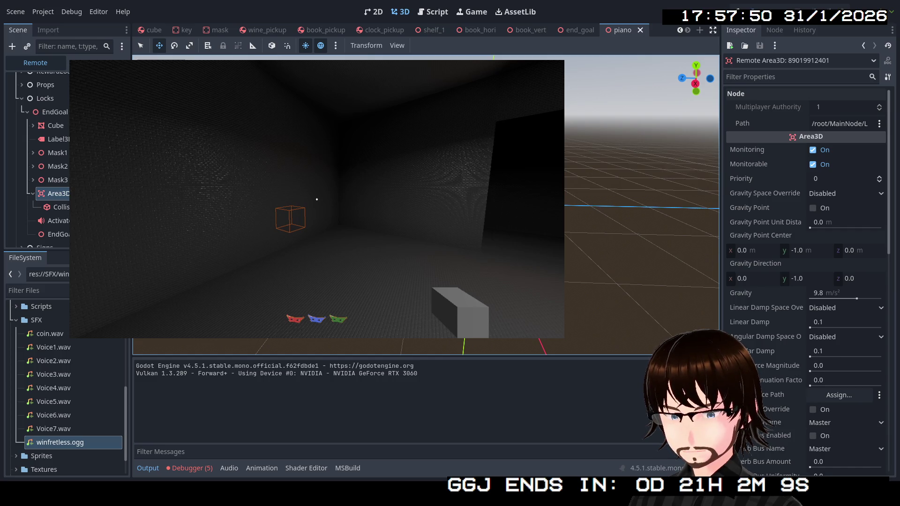
- Read the Debugger errors, including the monitoring change that requires set_deferred
{"action": "left_click", "coordinate": [191, 469]}
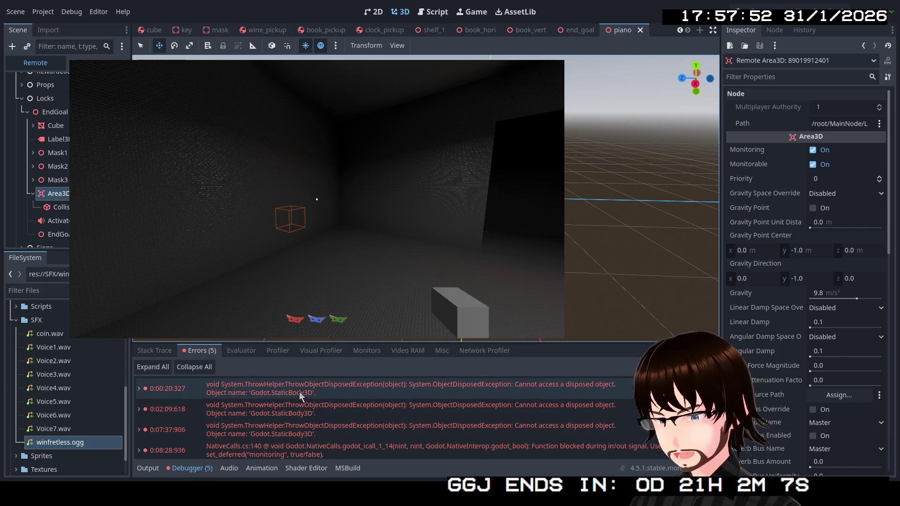
{"action": "mouse_move", "coordinate": [382, 395]}
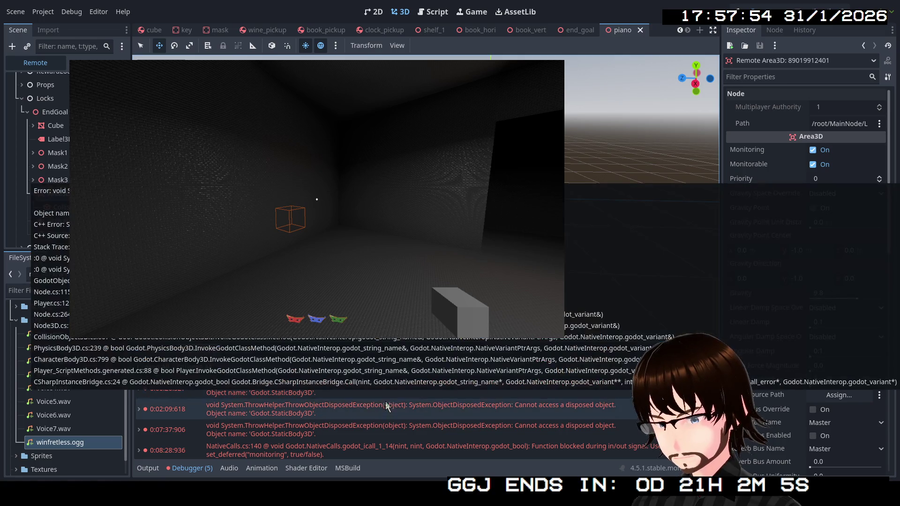
{"action": "scroll", "coordinate": [374, 411], "scroll_direction": "down", "scroll_amount": 1}
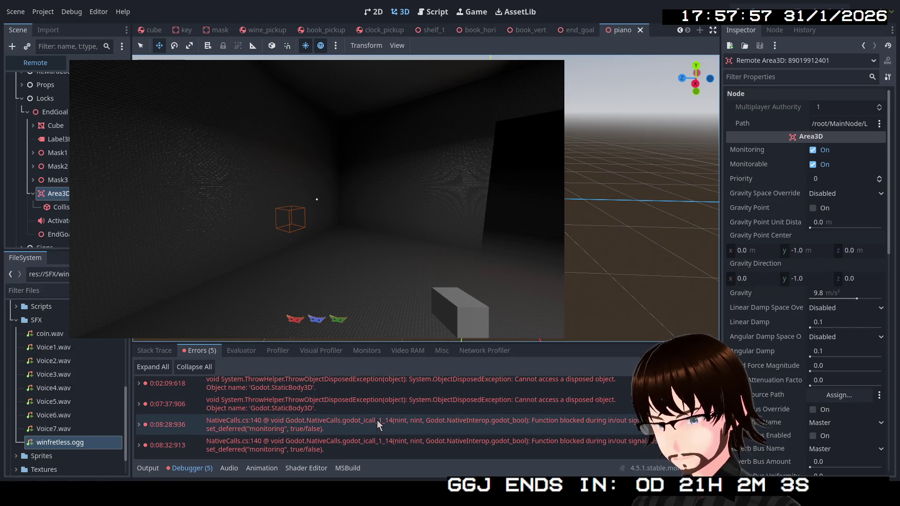
{"action": "mouse_move", "coordinate": [432, 431]}
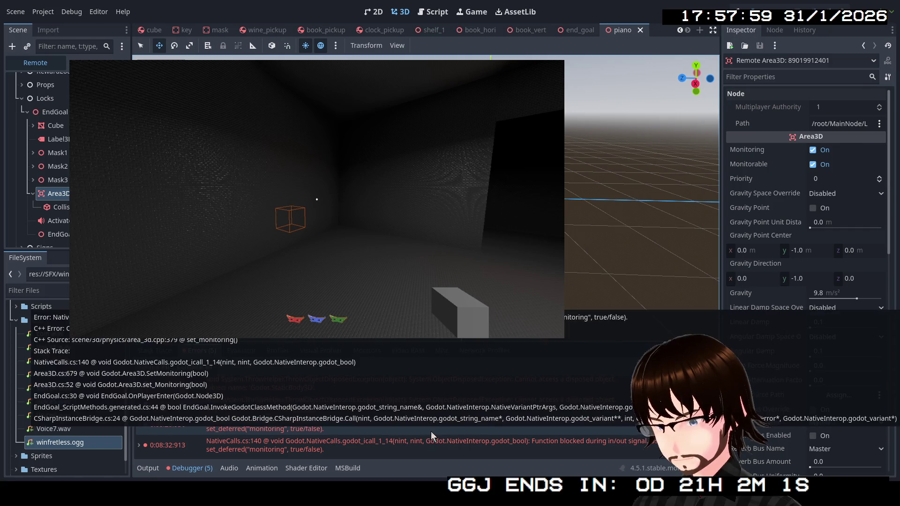
{"action": "scroll", "coordinate": [428, 432], "scroll_direction": "up", "scroll_amount": 1}
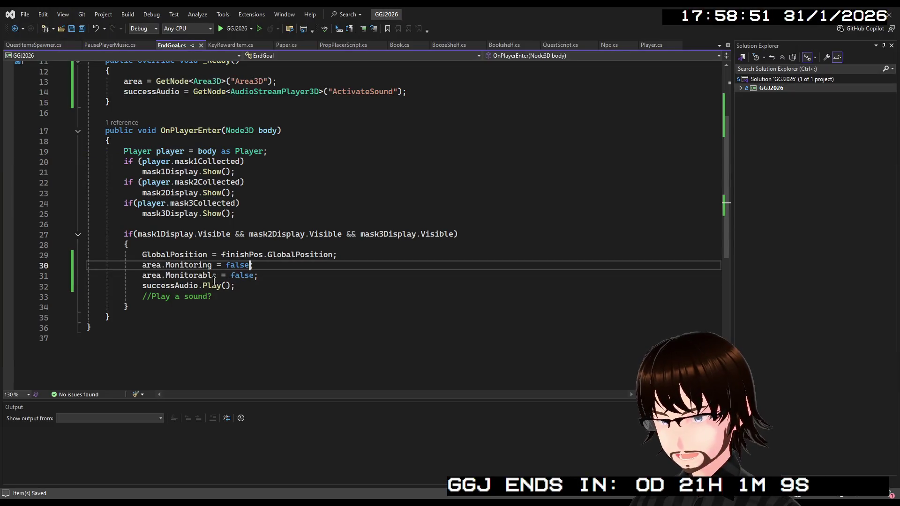
{"action": "type", "text": ";"}
- In EndGoal.cs, select the monitoring-off and successAudio.Play() lines, then return to area.Monitoring
{"action": "left_click_drag", "start_coordinate": [215, 281], "coordinate": [140, 265]}
{"action": "left_click", "coordinate": [327, 262]}
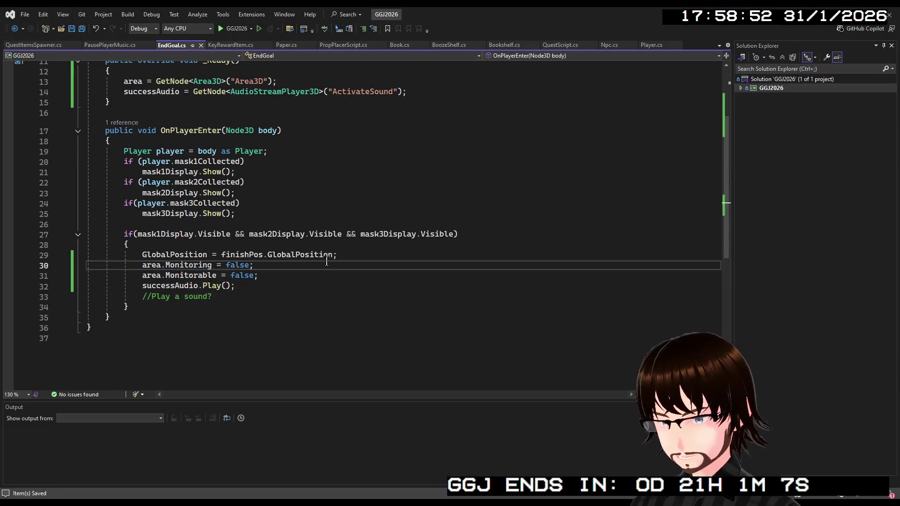